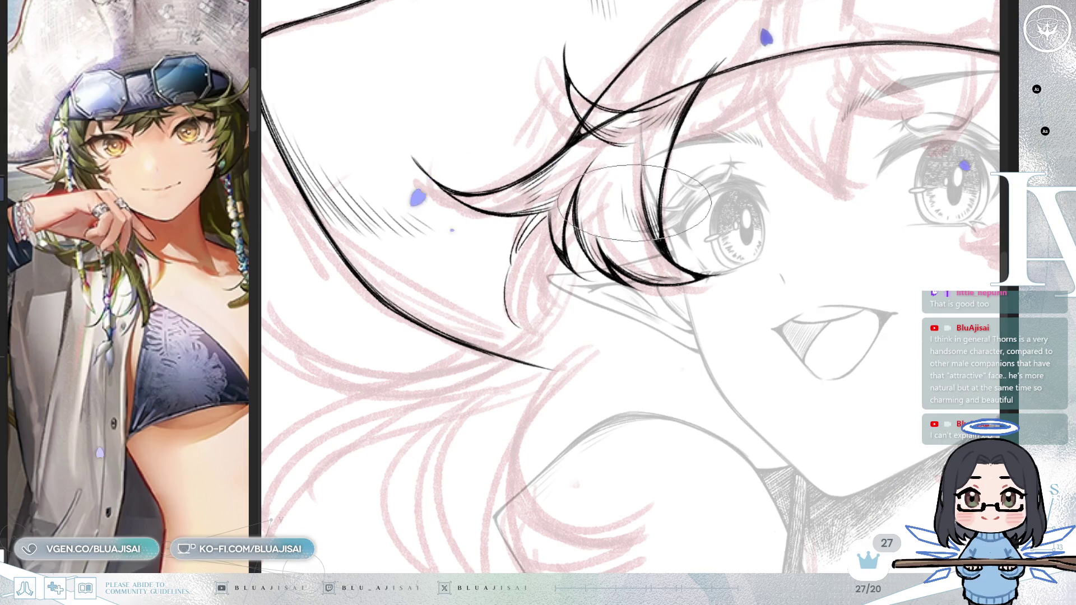
Step: Ink several thin curved black strands into the bangs between the hat brim and the eyes
key("End")
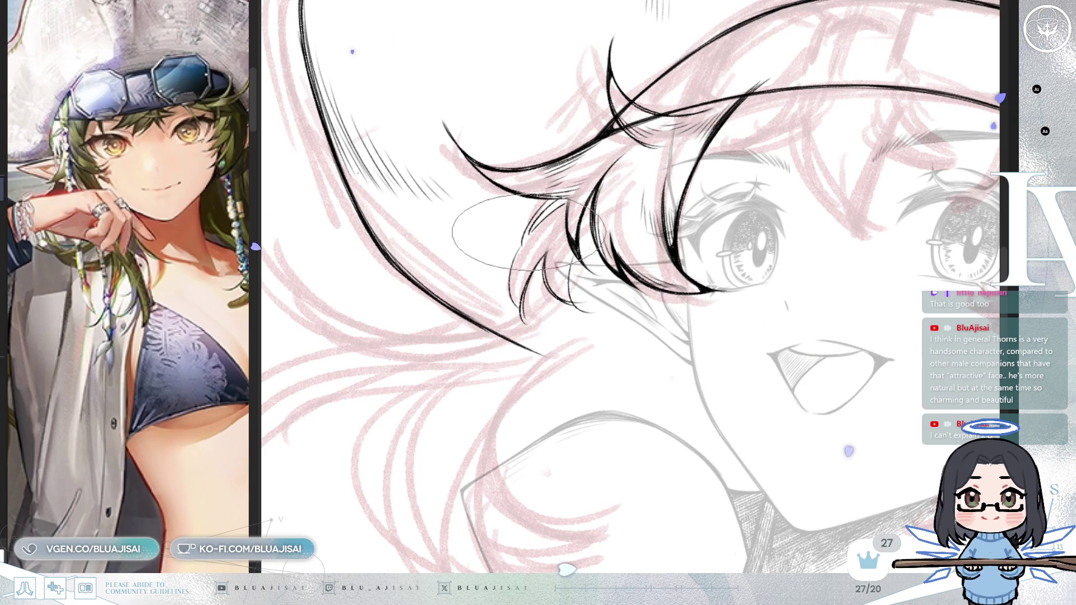
key("Delete")
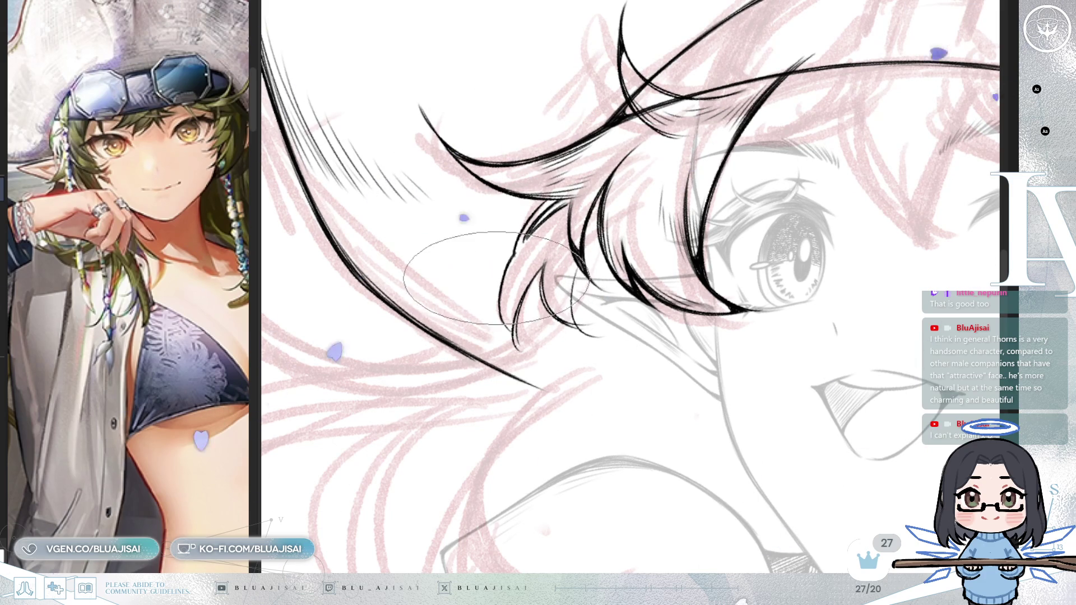
left_click_drag(494, 290, 533, 206)
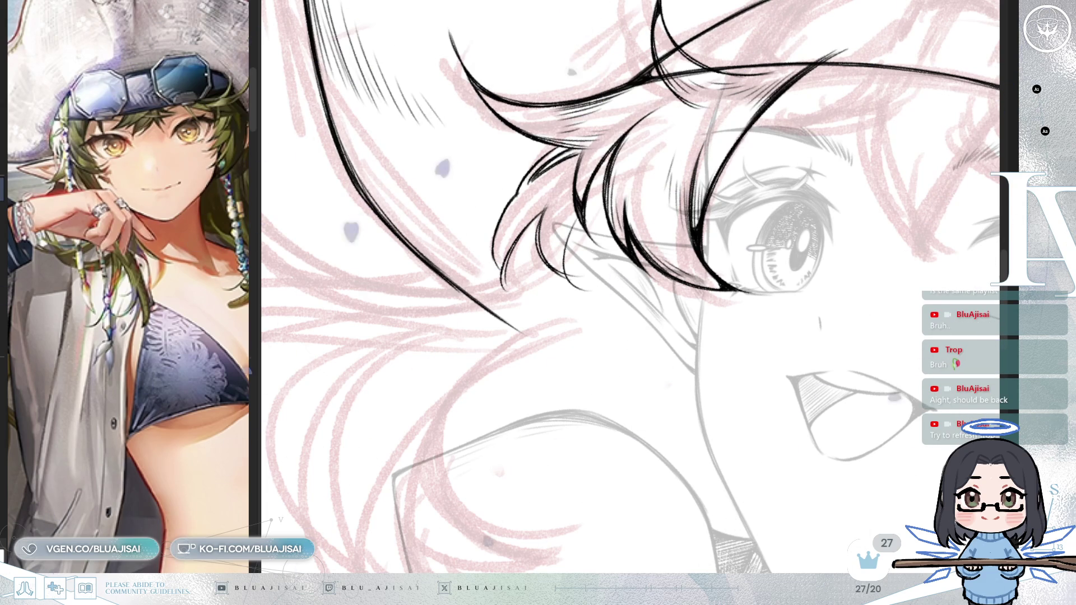
key("minus")
key("minus")
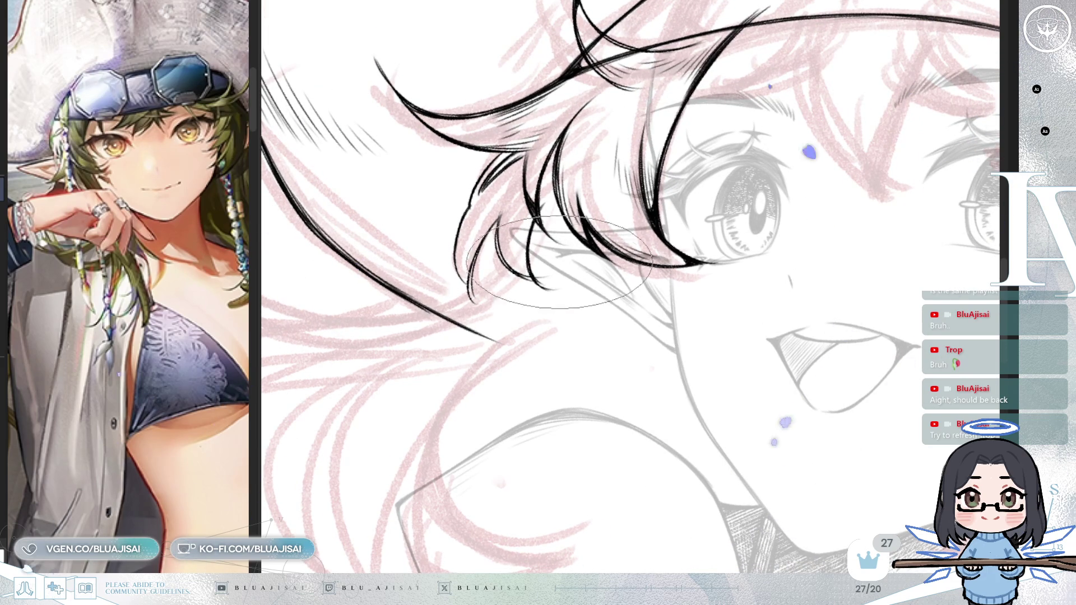
left_click_drag(543, 231, 570, 202)
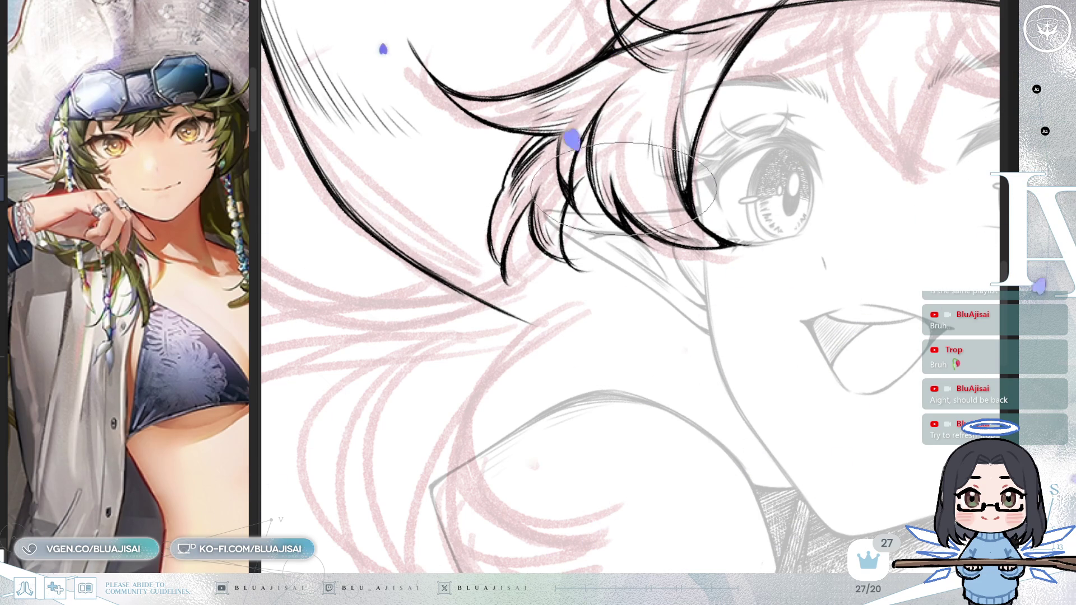
scroll(622, 201, "down", 2)
key("Delete")
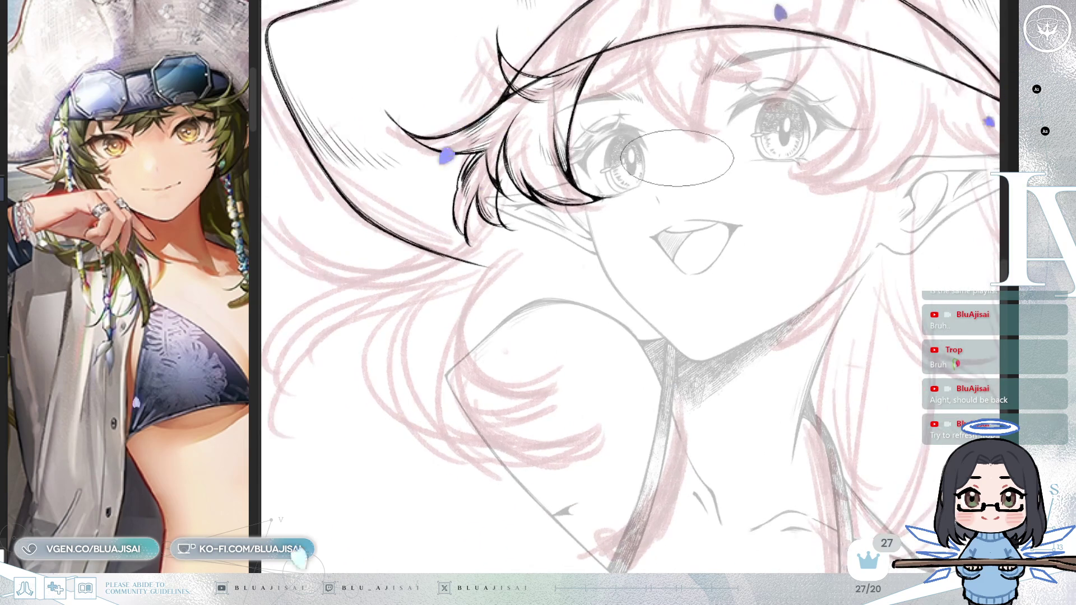
scroll(676, 162, "up", 2)
scroll(664, 181, "up", 3)
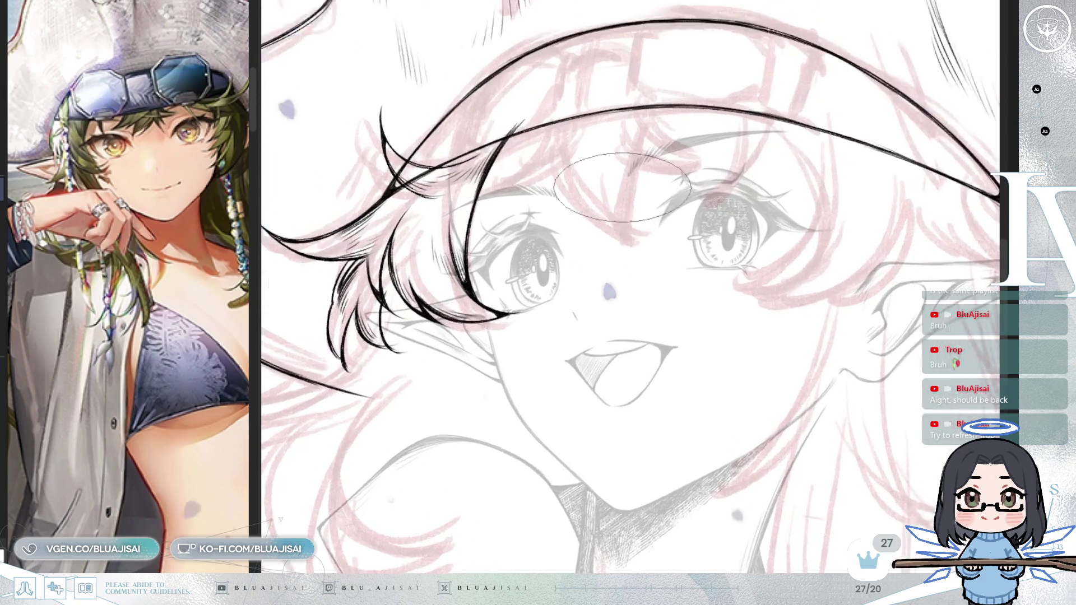
scroll(639, 217, "up", 1)
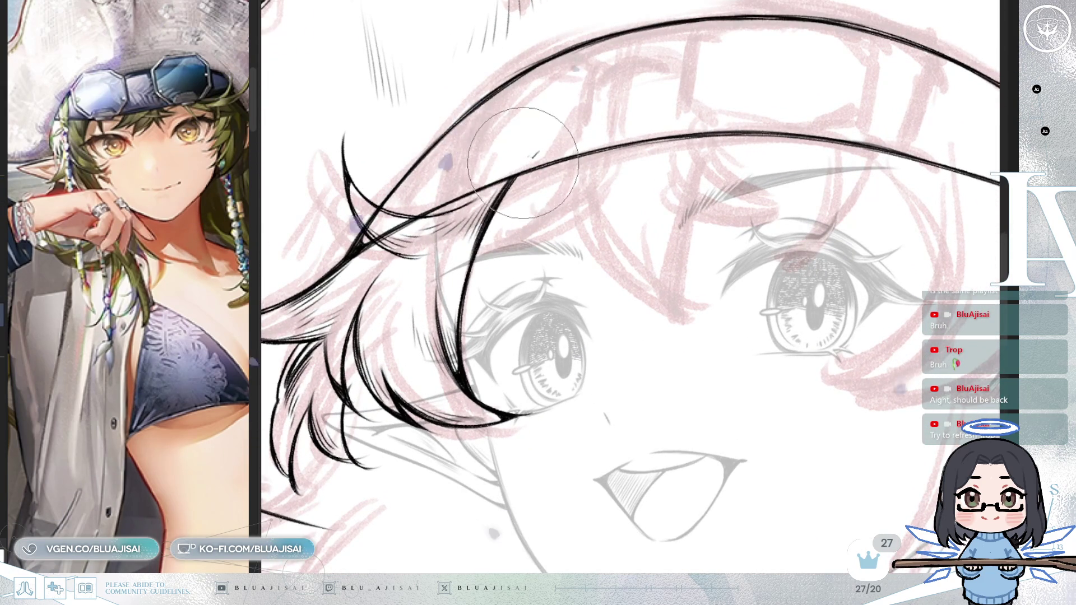
scroll(680, 145, "up", 1)
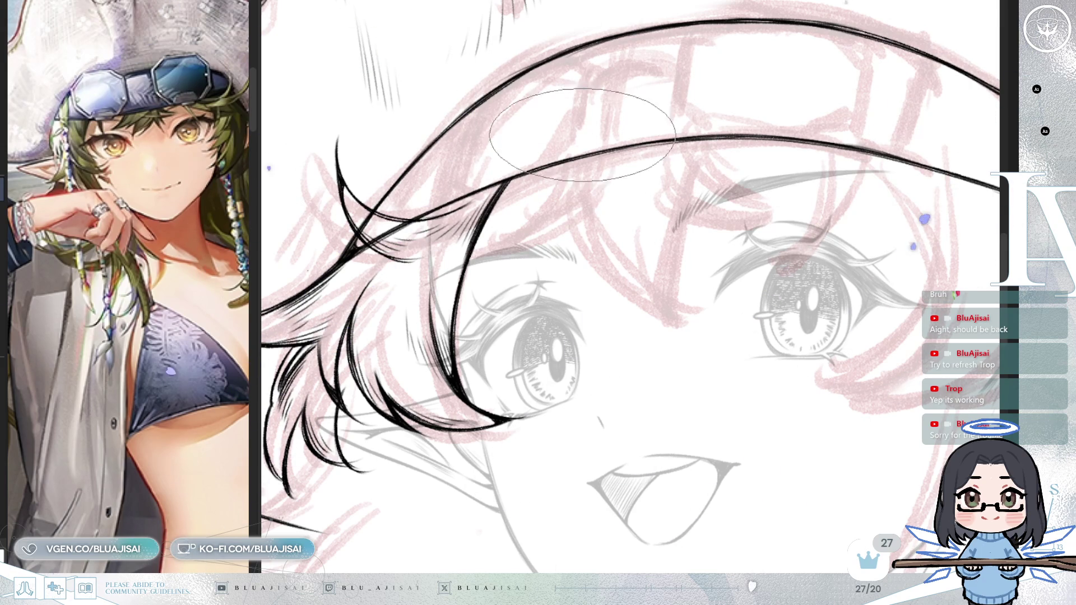
left_click_drag(579, 126, 497, 231)
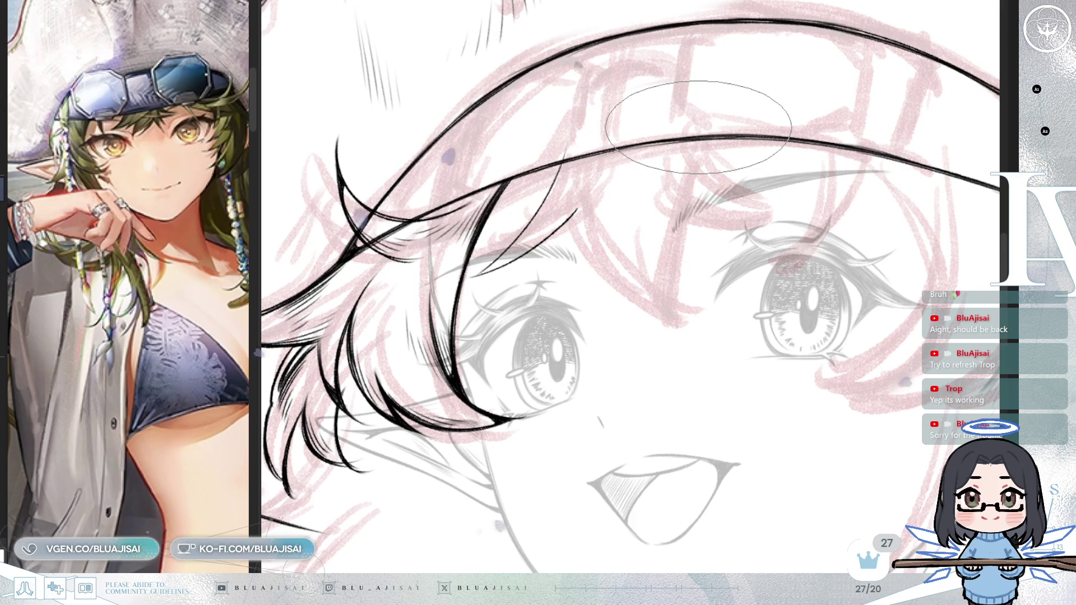
left_click_drag(570, 223, 560, 263)
left_click_drag(565, 159, 504, 269)
left_click_drag(649, 156, 568, 285)
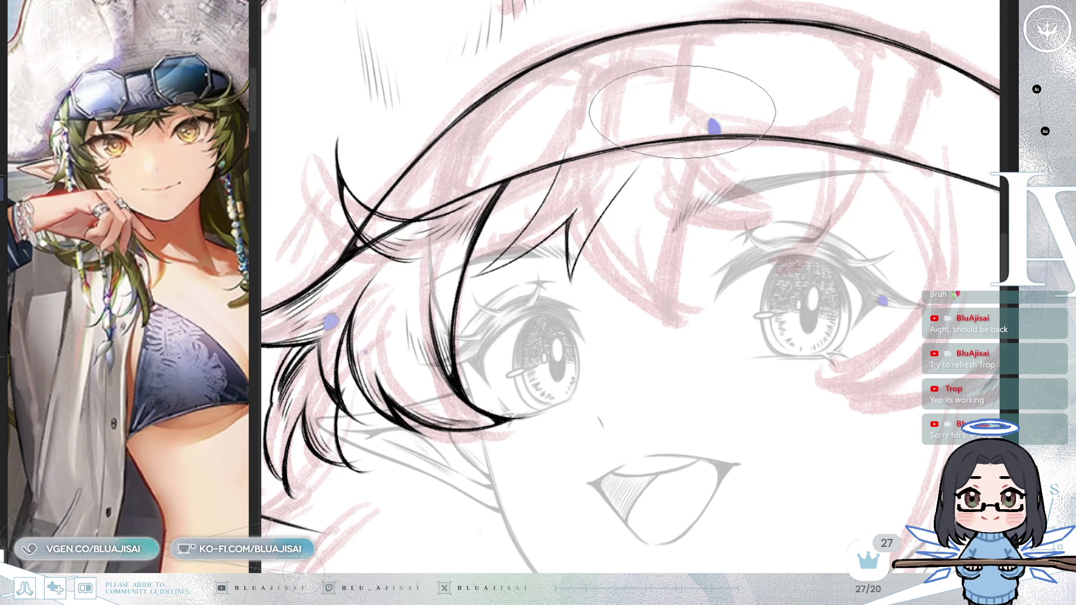
Step: Draw a thin hairline stroke, undo the too-long one and redraw it shorter, then mirror the view to check
left_click_drag(691, 114, 734, 175)
key("ctrl+z")
left_click_drag(690, 121, 783, 211)
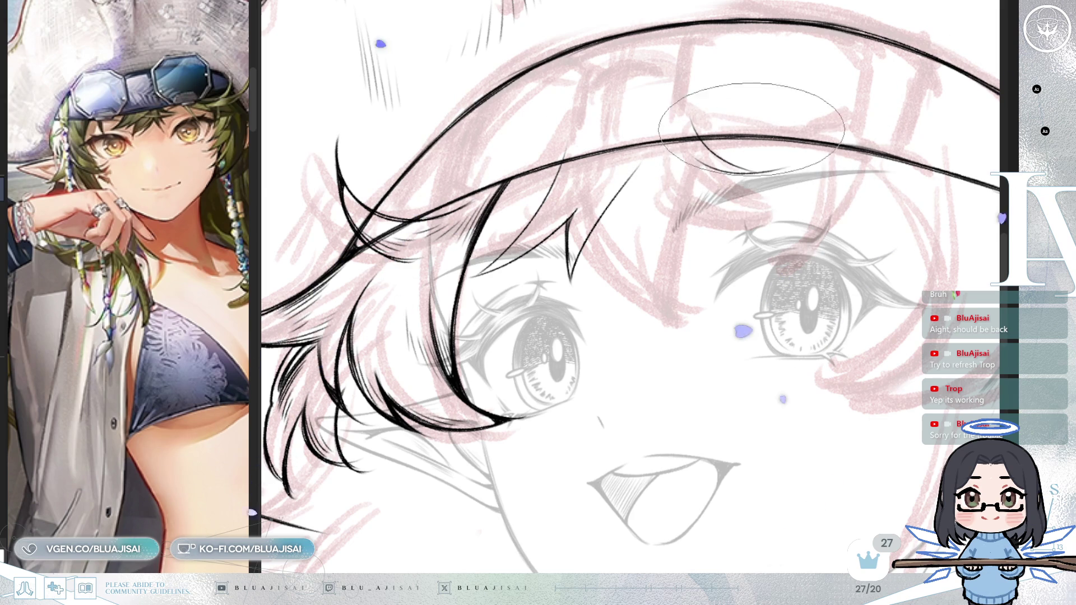
key("h")
key("Delete")
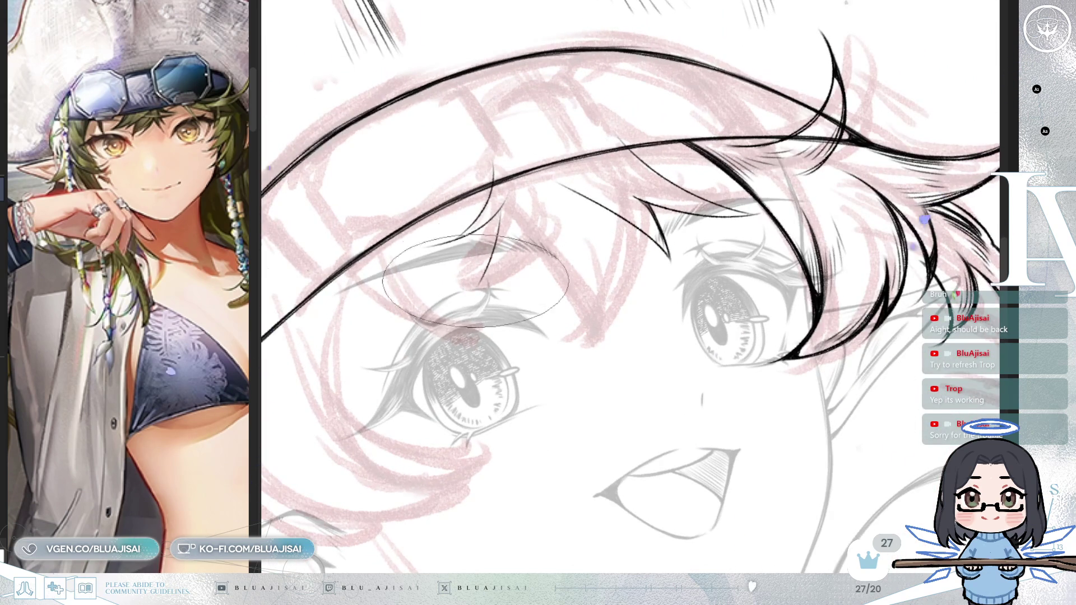
Step: Ink a curved strand, unmirror the view, and add three thin strands along the bangs
left_click_drag(475, 290, 551, 225)
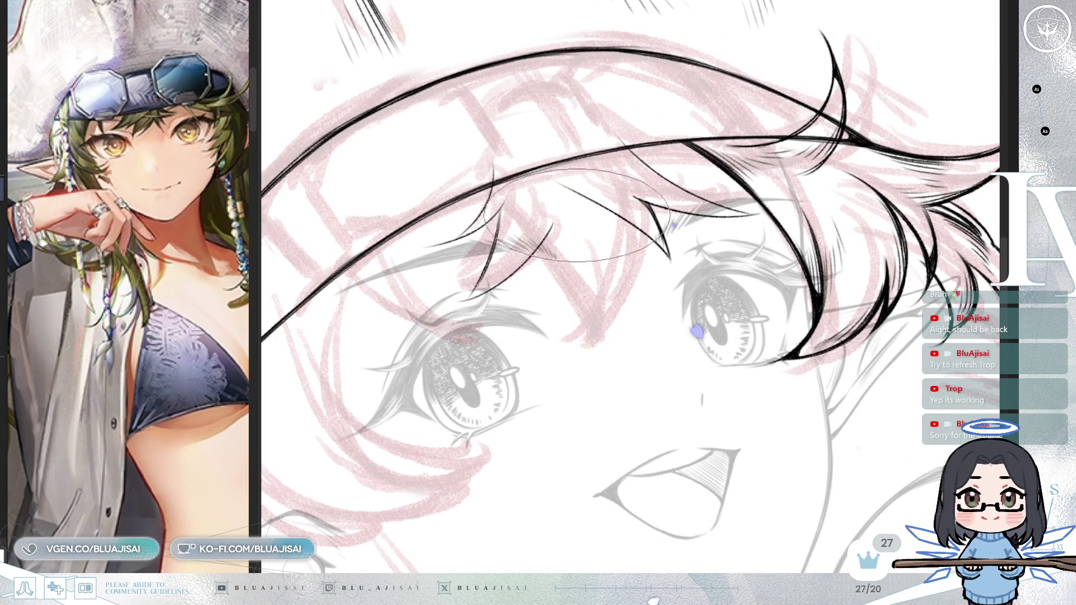
key("h")
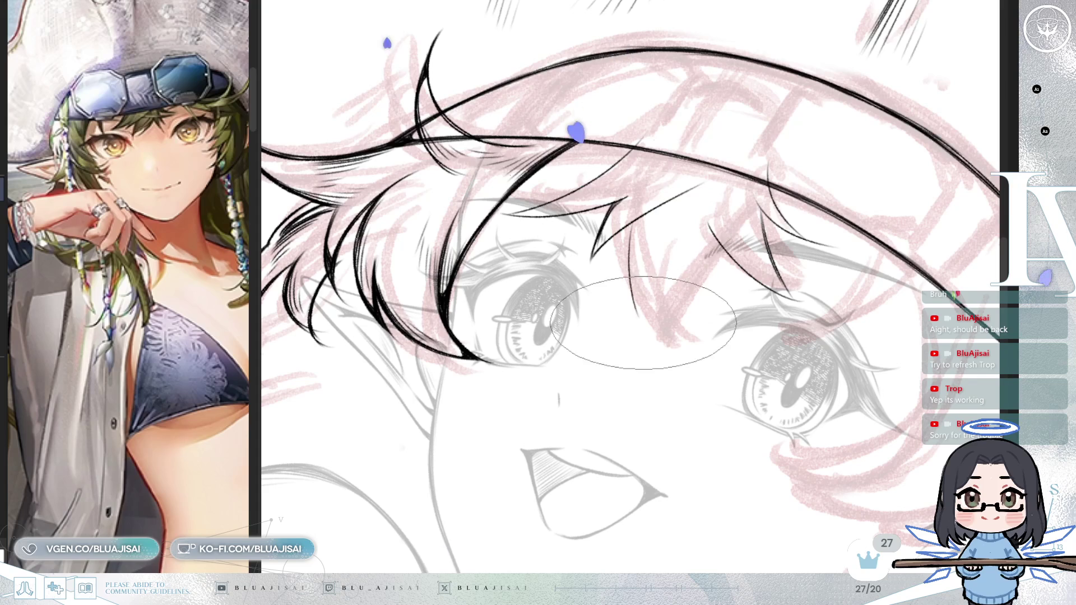
left_click_drag(627, 284, 643, 322)
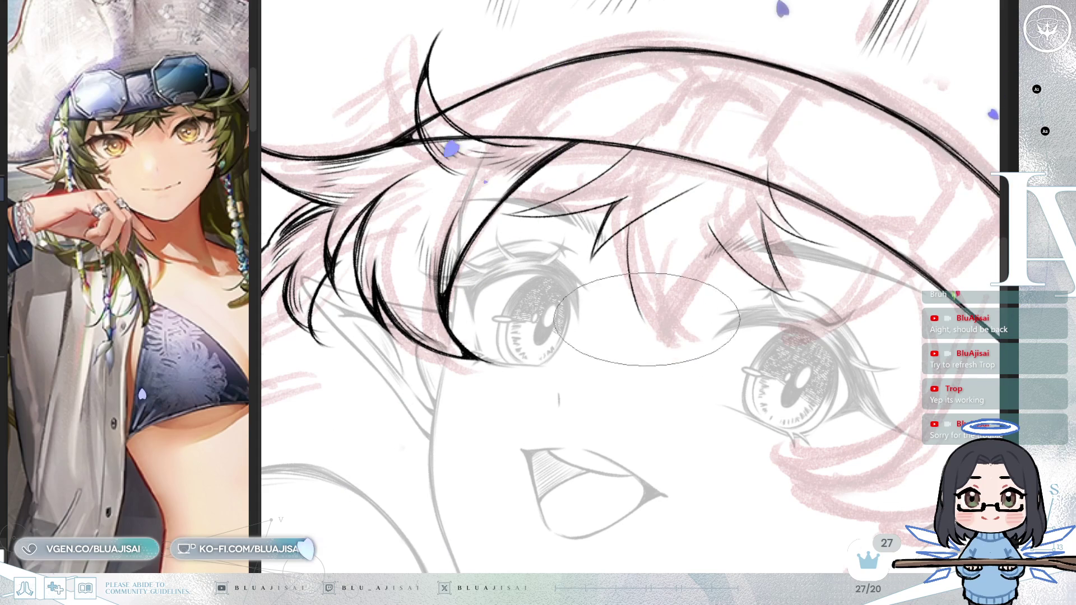
left_click_drag(631, 269, 648, 345)
left_click_drag(653, 304, 682, 361)
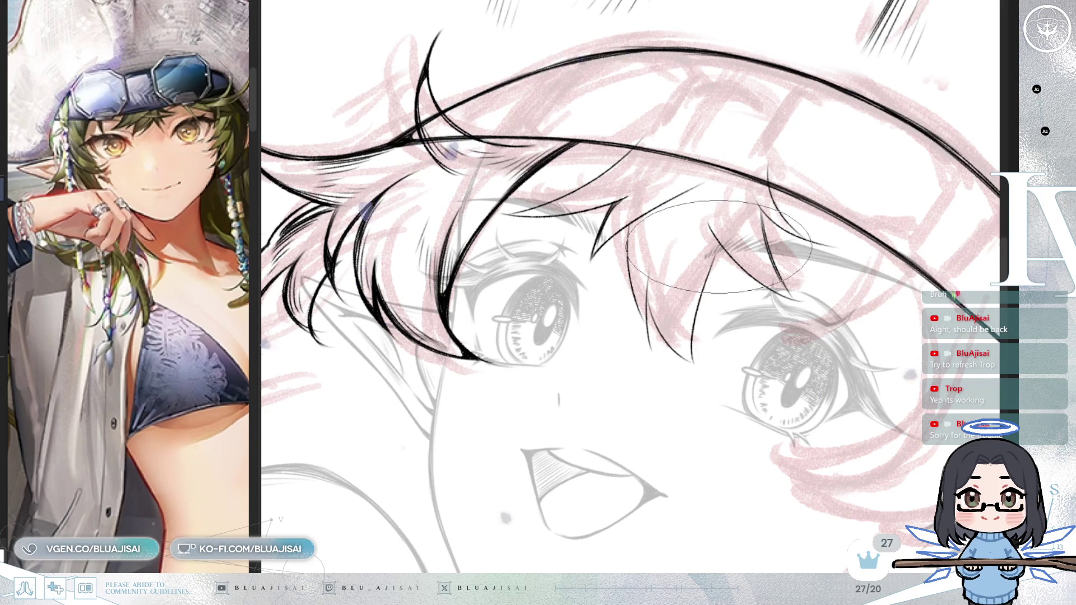
Step: Rotate and pan the canvas so the eyes run diagonally for the next strands
mouse_move(718, 240)
left_mouse_down()
mouse_move(854, 179)
mouse_move(841, 120)
left_mouse_up()
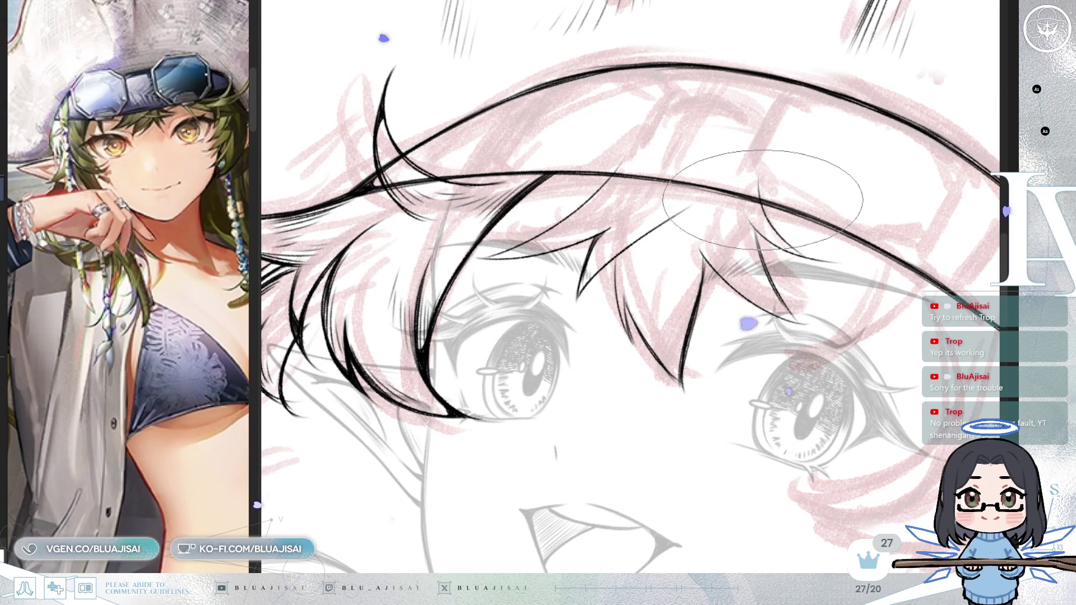
scroll(721, 195, "down", 2)
scroll(790, 186, "up", 3)
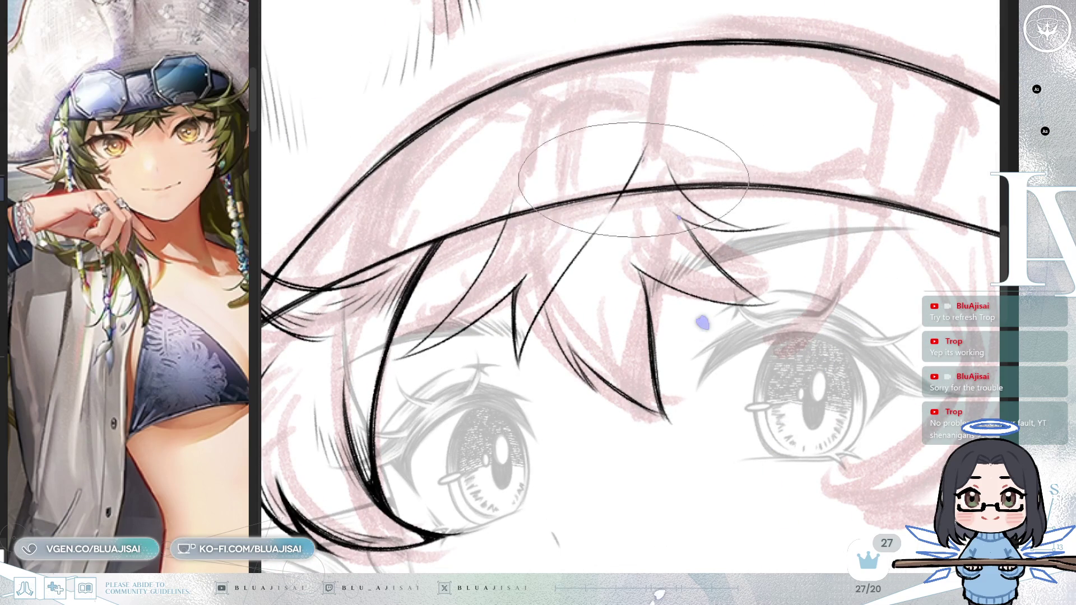
left_click_drag(626, 177, 719, 135)
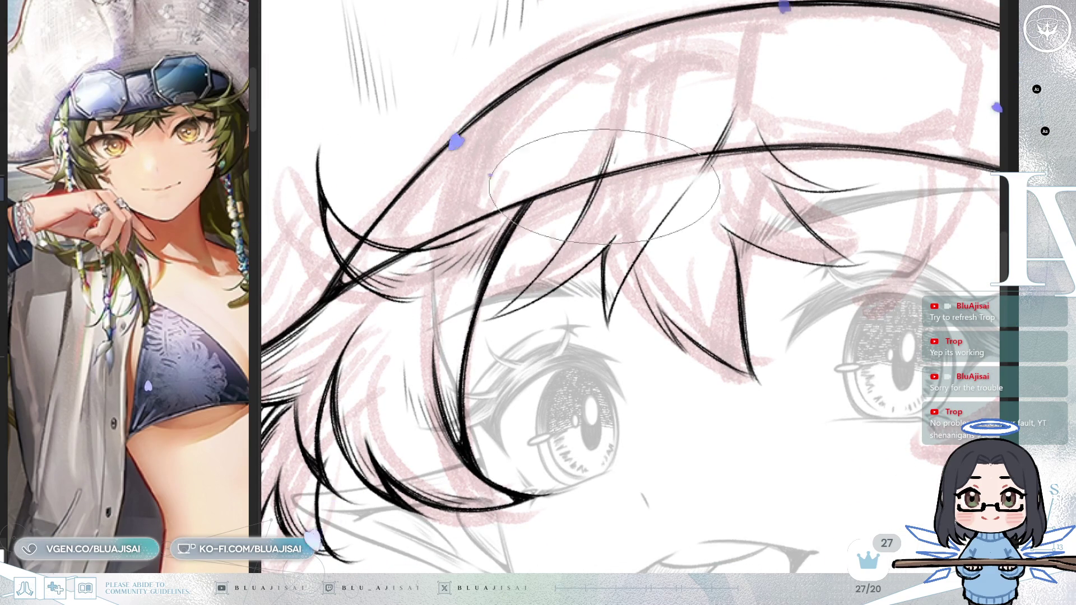
left_click_drag(629, 206, 714, 160)
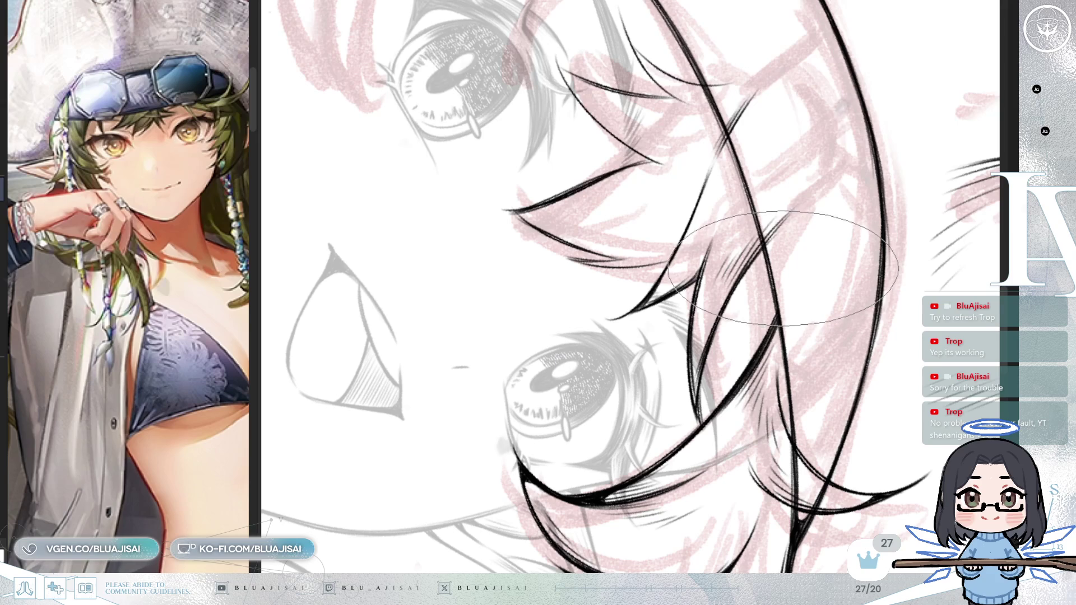
Step: Rotate the canvas counter-clockwise in steps to angle the pointed bang strands over the eyes
key("minus")
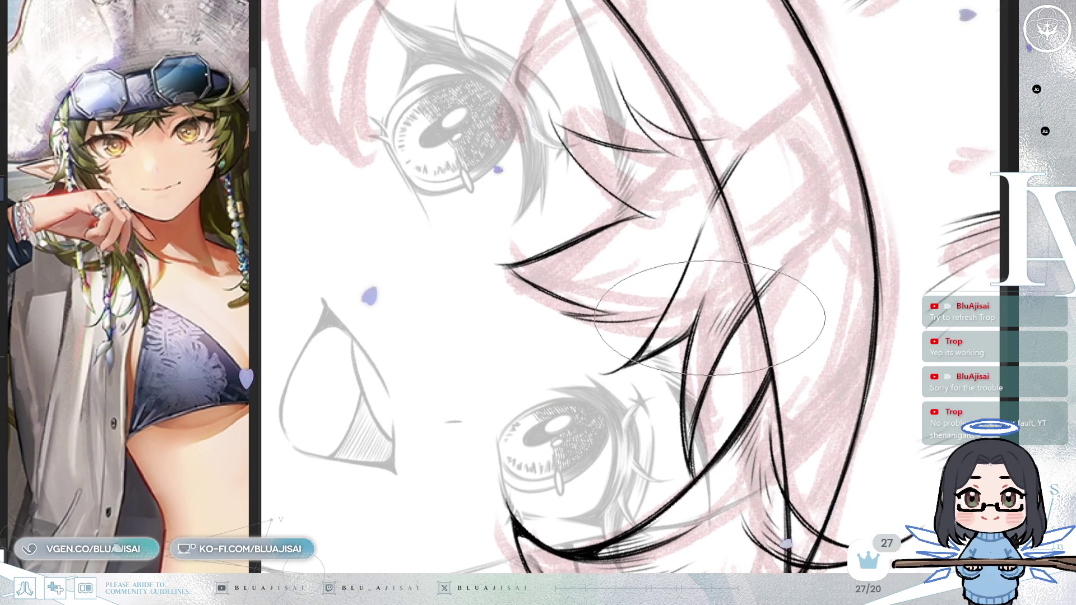
key("minus")
key("minus")
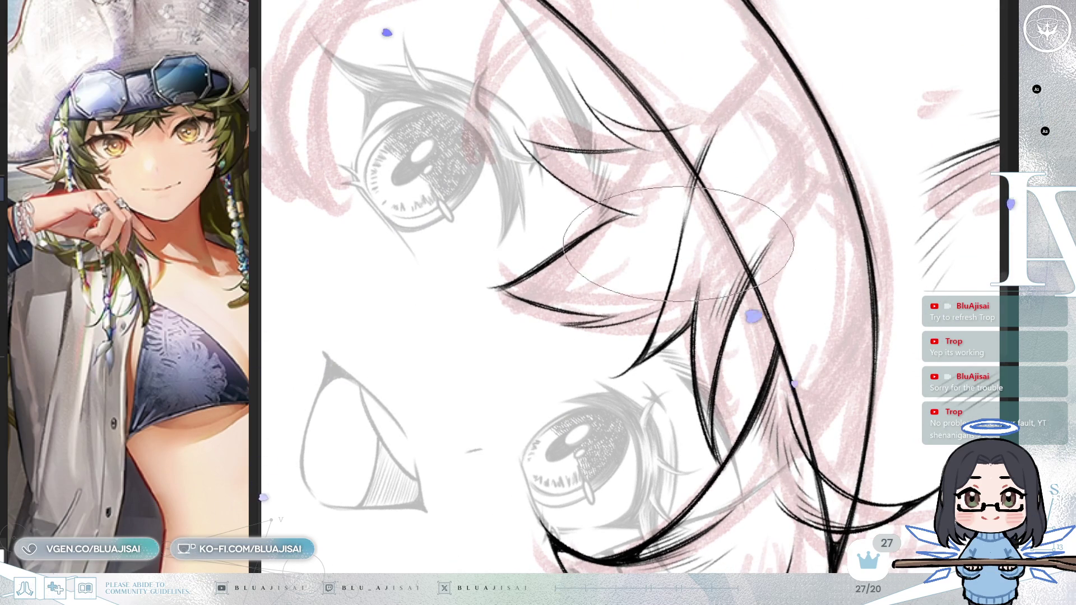
key("minus")
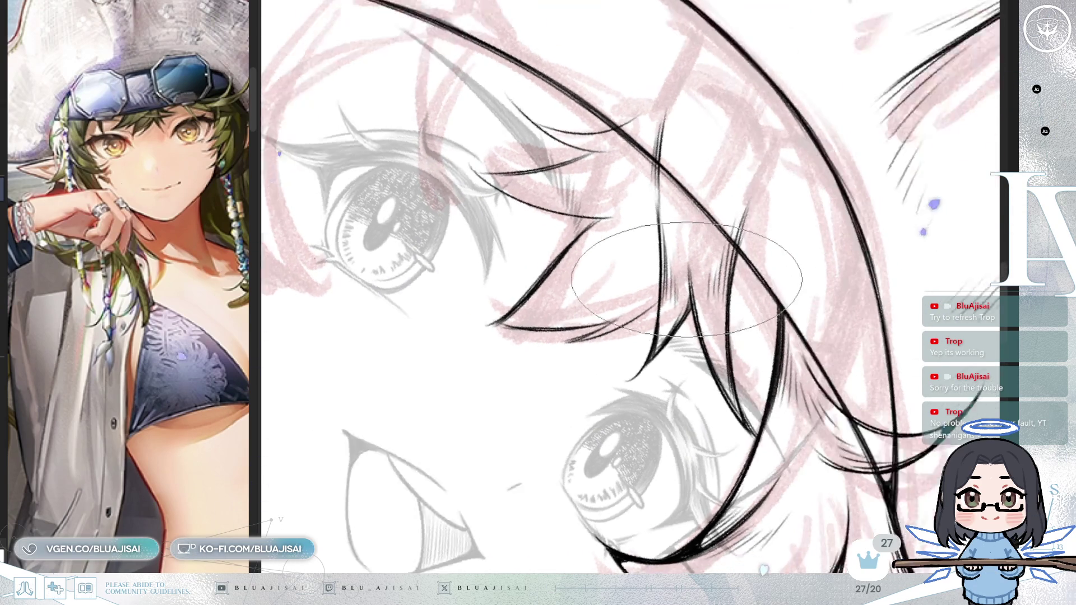
key("minus")
key("minus")
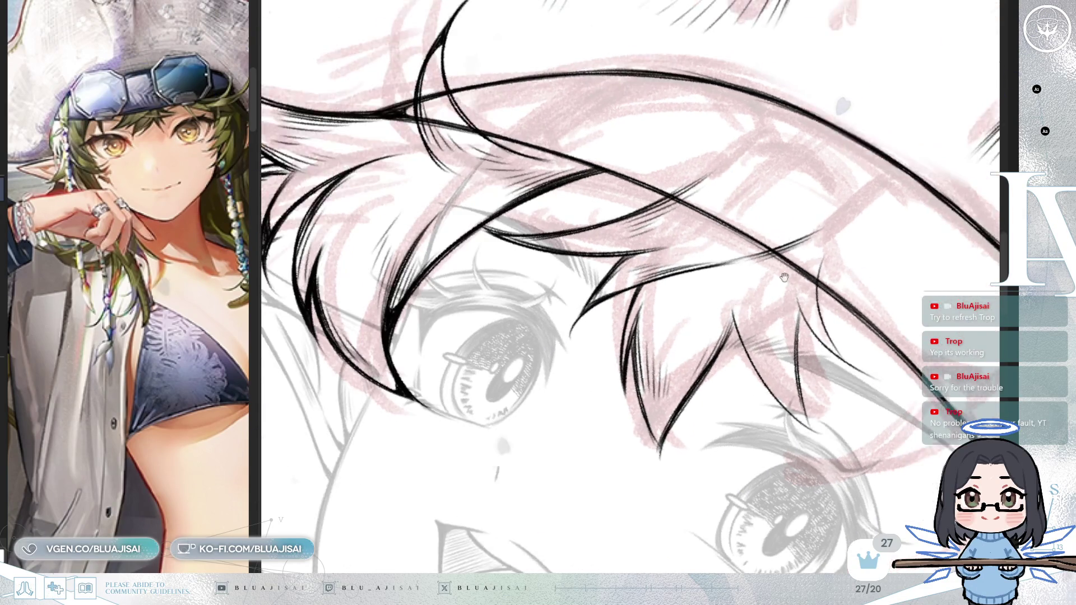
left_click_drag(699, 347, 672, 278)
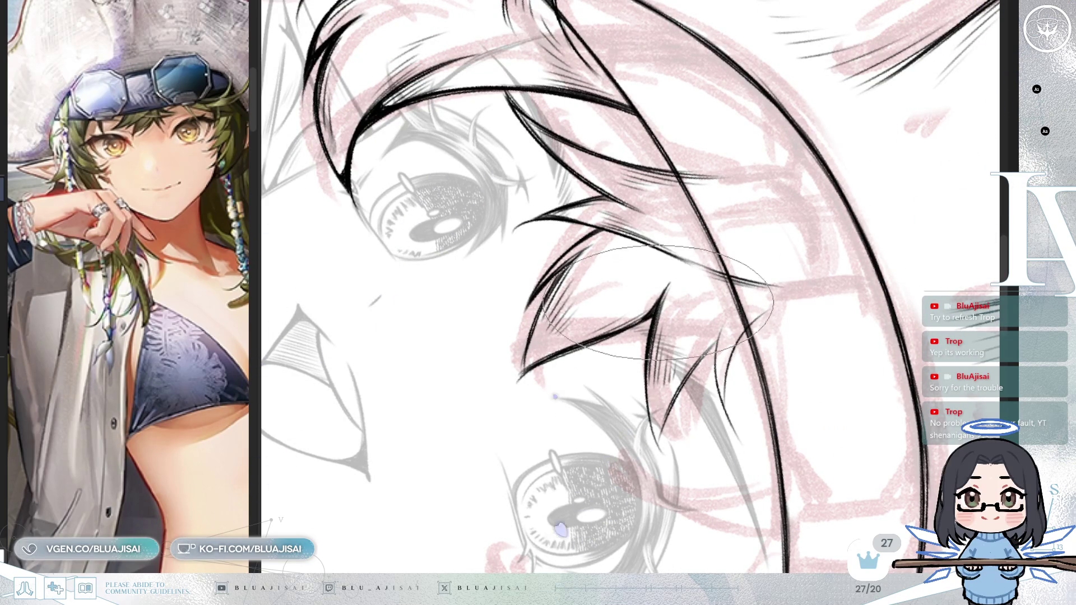
key("Delete")
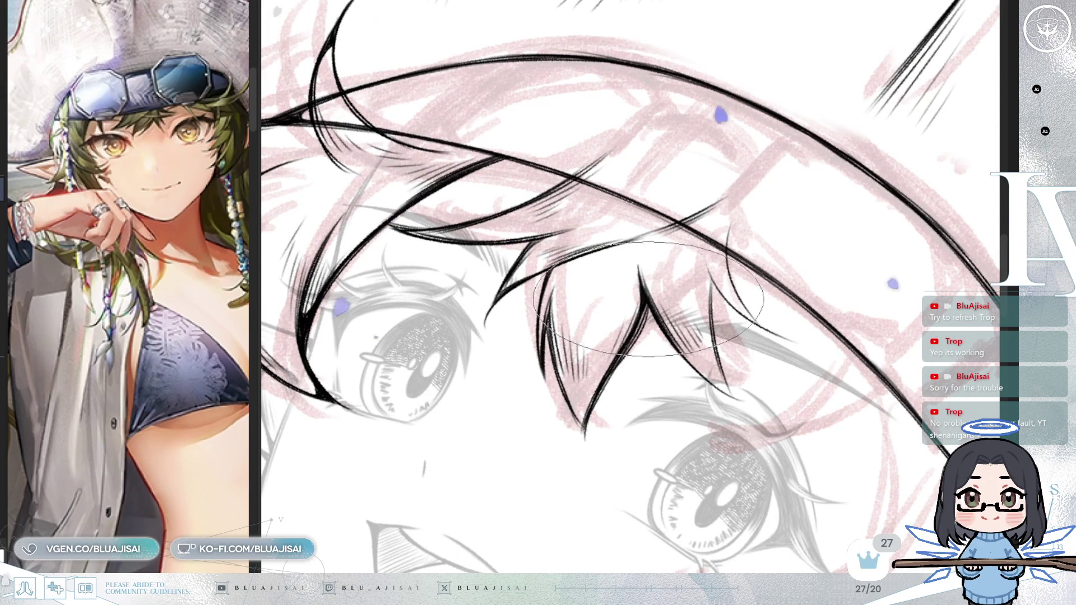
Step: Tilt the view back and forth while inking, ending with the face upright on the right
key("End")
key("End")
key("End")
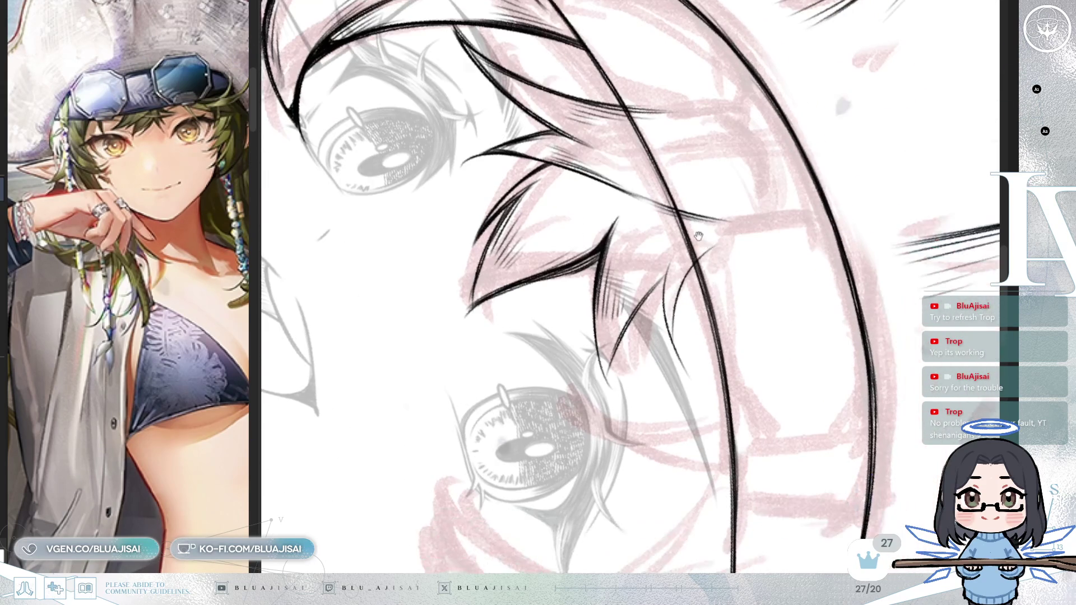
key("Delete")
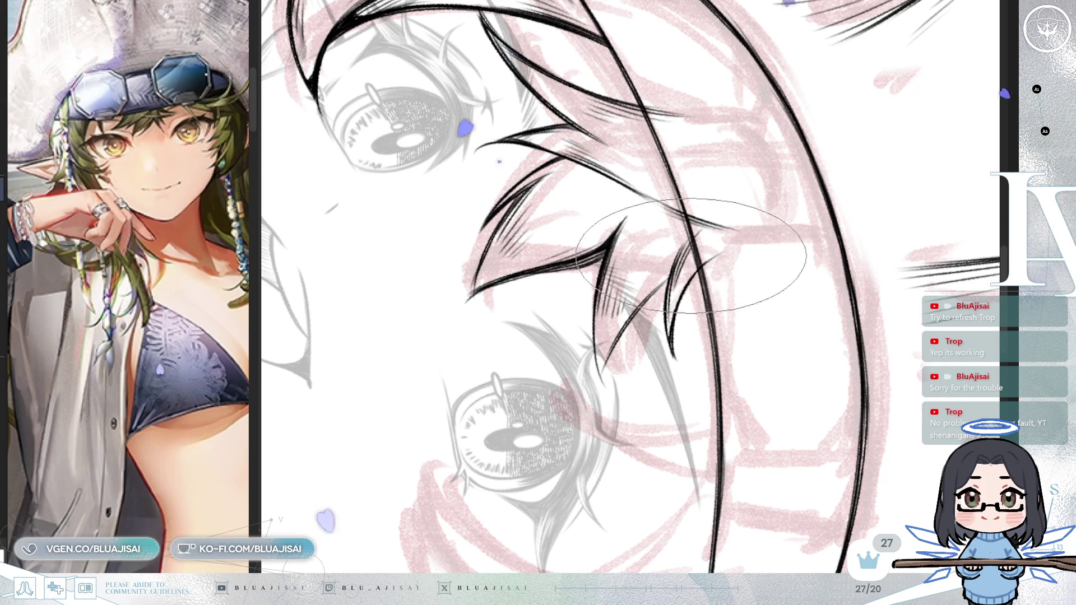
key("Delete")
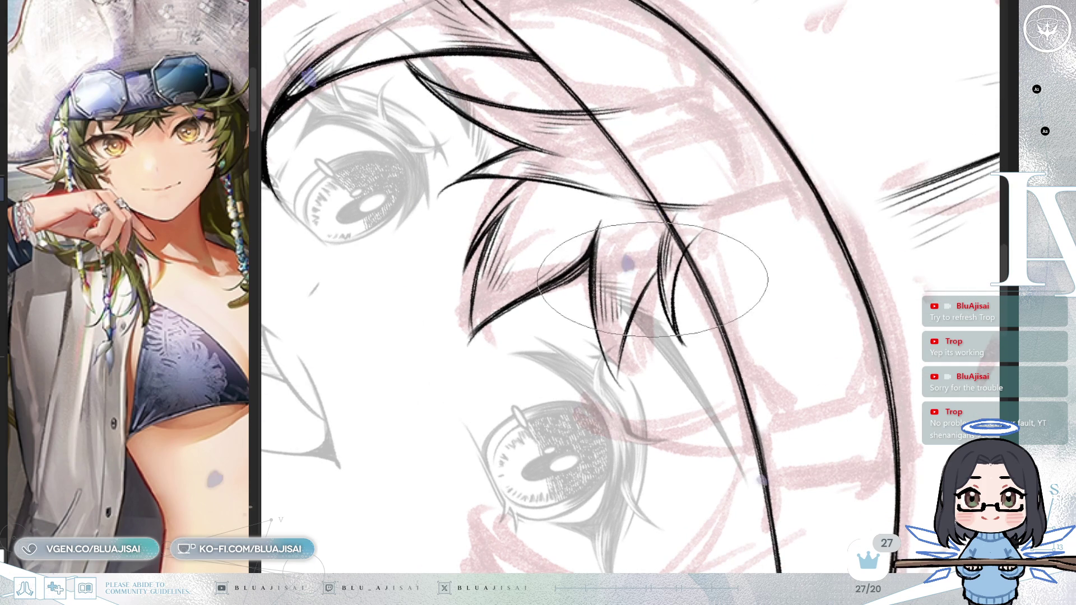
key("End")
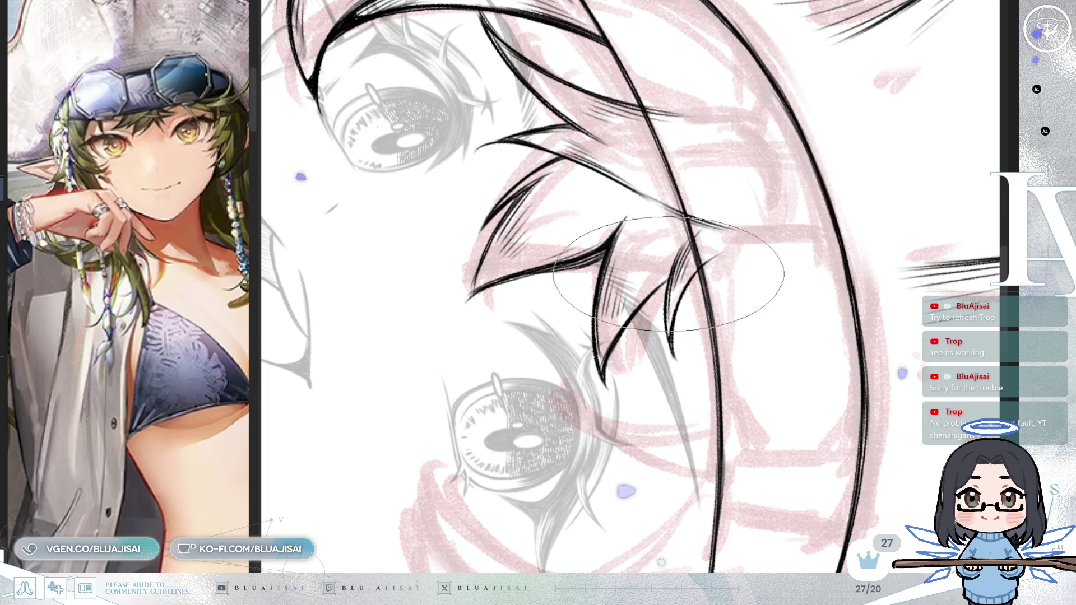
left_click_drag(602, 366, 757, 236)
mouse_move(680, 228)
left_mouse_down()
mouse_move(739, 225)
mouse_move(696, 254)
mouse_move(618, 203)
left_mouse_up()
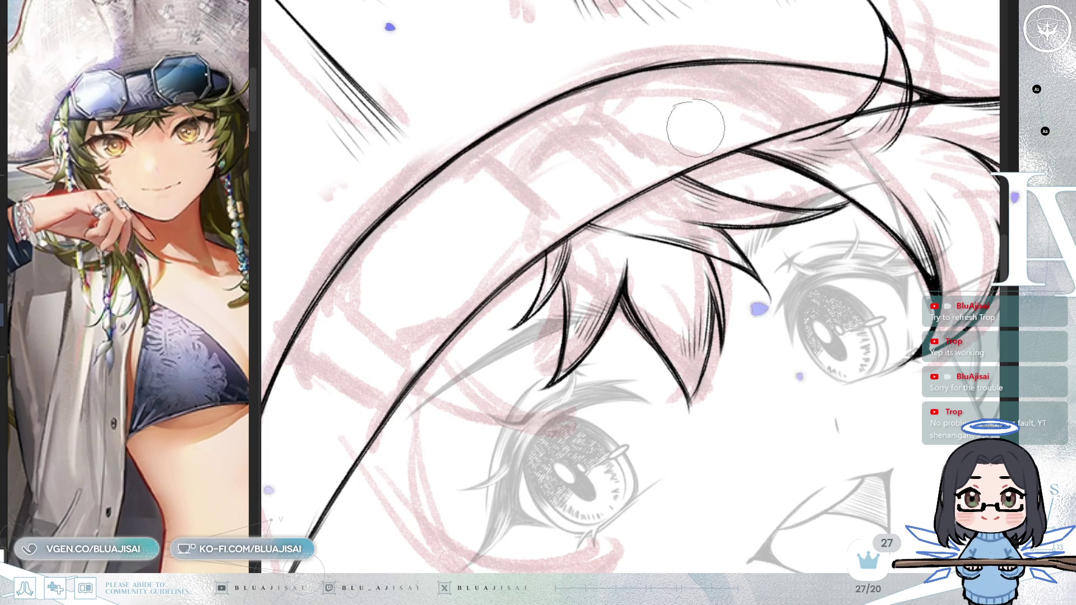
scroll(504, 195, "down", 2)
scroll(771, 116, "down", 2)
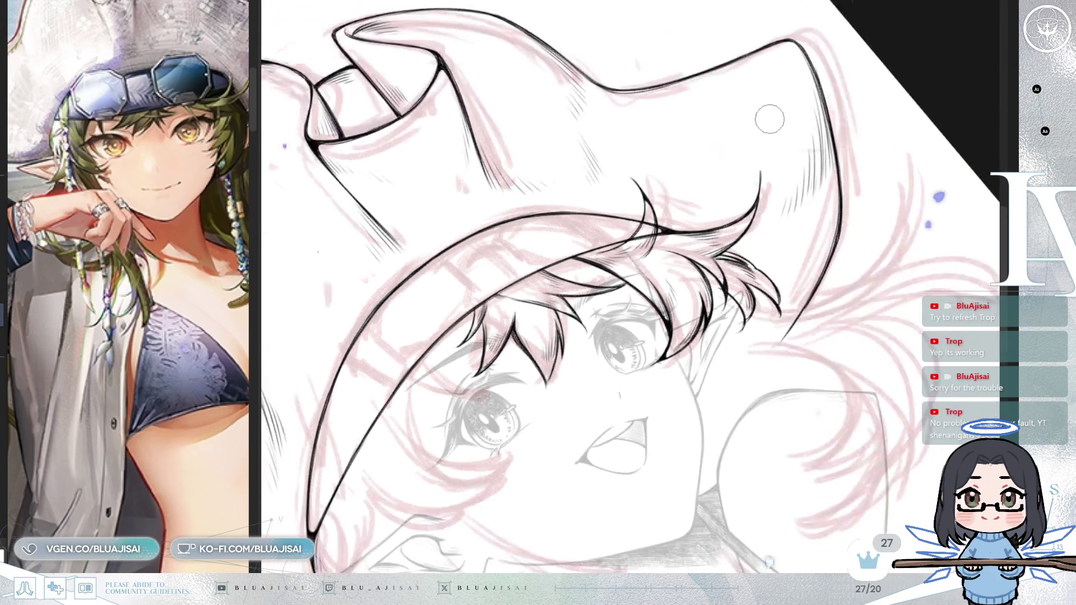
scroll(771, 115, "down", 2)
scroll(788, 130, "down", 1)
scroll(801, 190, "up", 2)
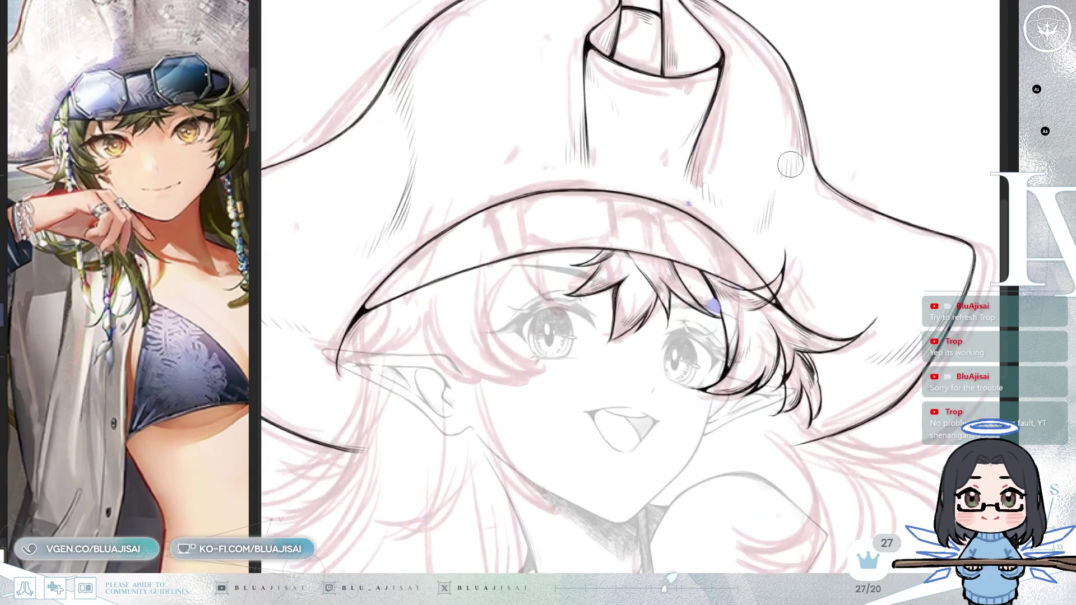
Step: Ink a thin black line across the witch hat's brim above the bangs
key("Delete")
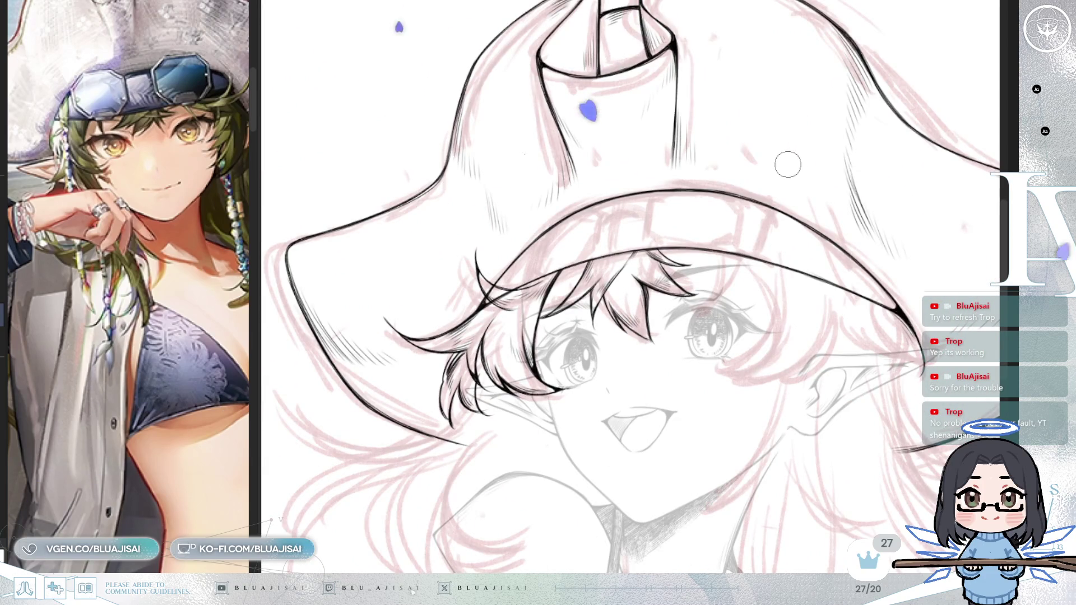
scroll(630, 256, "up", 1)
scroll(627, 269, "up", 1)
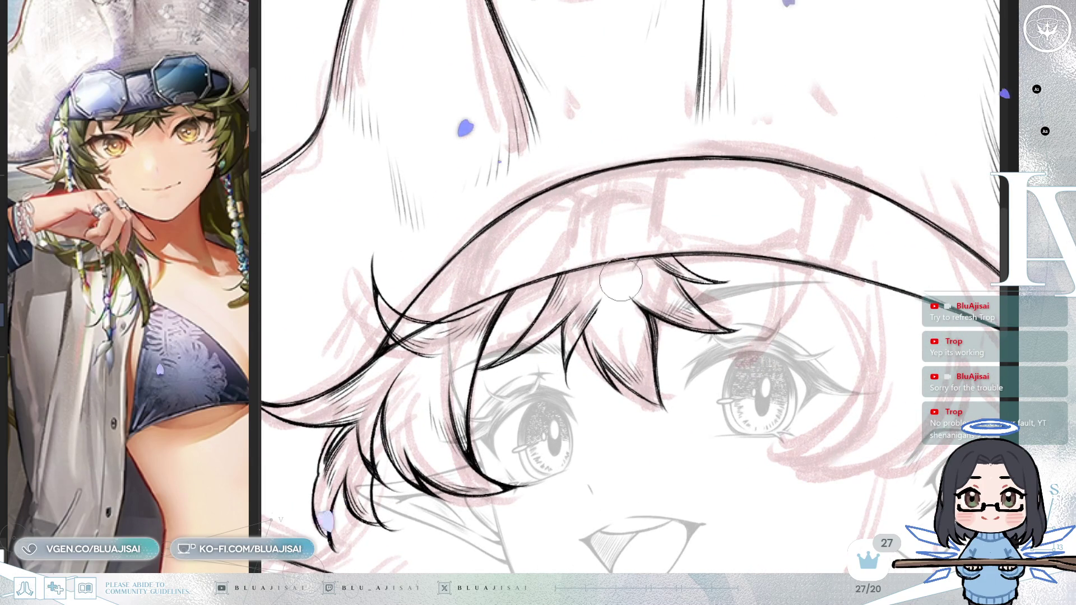
mouse_move(615, 276)
left_mouse_down()
mouse_move(622, 217)
mouse_move(626, 308)
left_mouse_up()
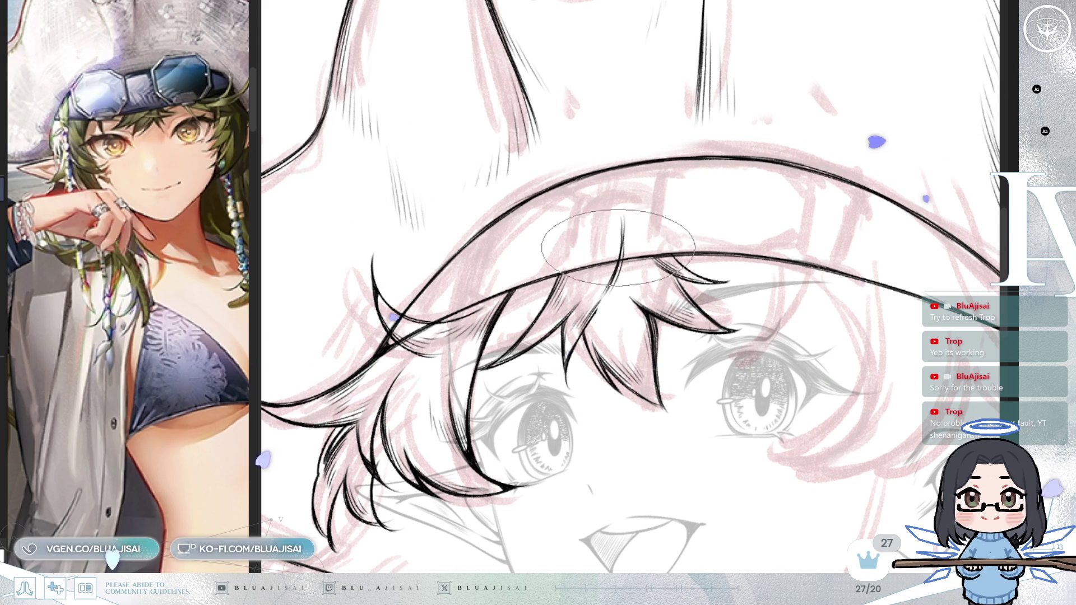
mouse_move(647, 232)
left_mouse_down()
mouse_move(665, 211)
mouse_move(645, 304)
left_mouse_up()
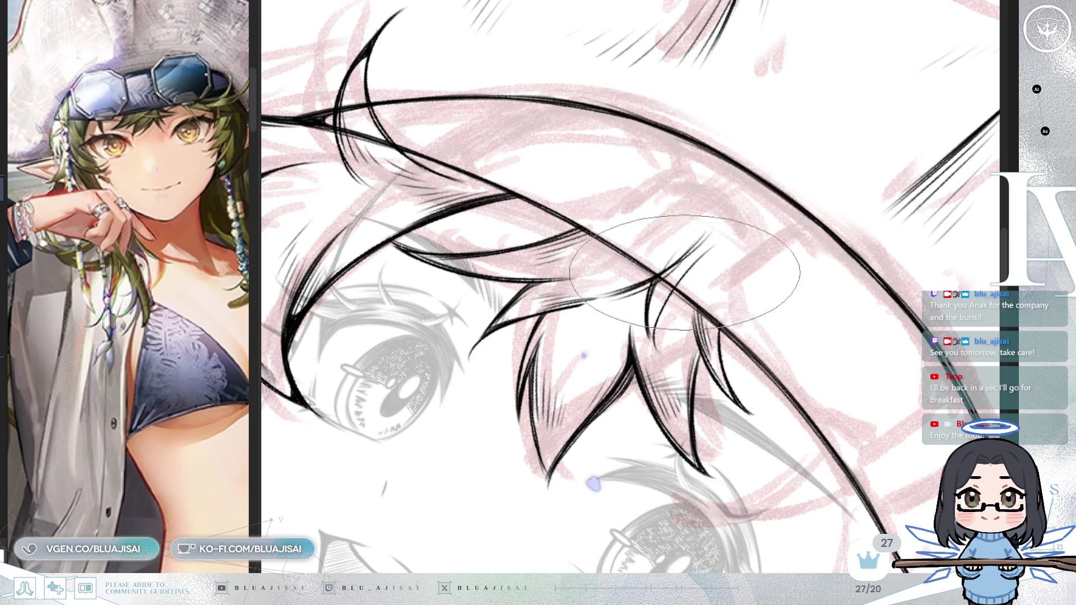
Step: Erase the stray strand strokes sitting above the main hair line
key("Delete")
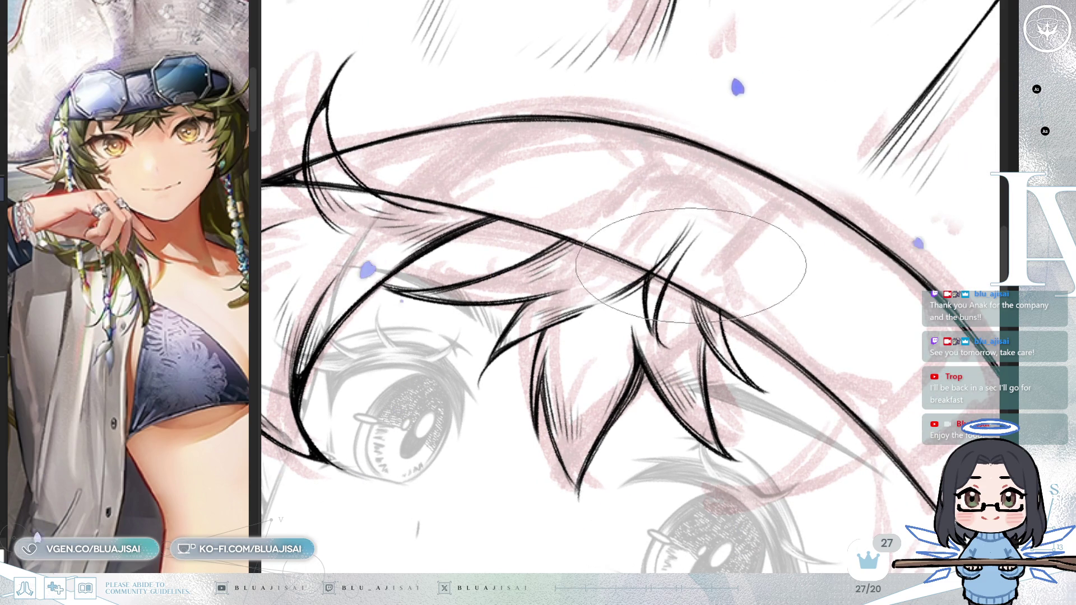
mouse_move(668, 248)
left_mouse_down()
mouse_move(649, 267)
mouse_move(702, 248)
left_mouse_up()
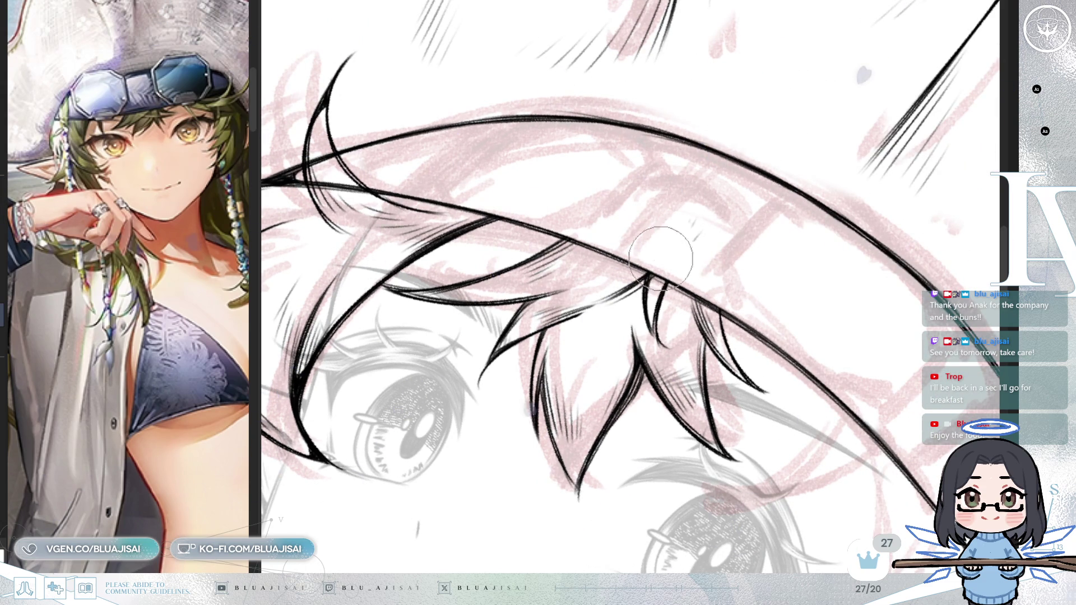
key("Delete")
scroll(756, 227, "down", 3)
scroll(763, 216, "down", 3)
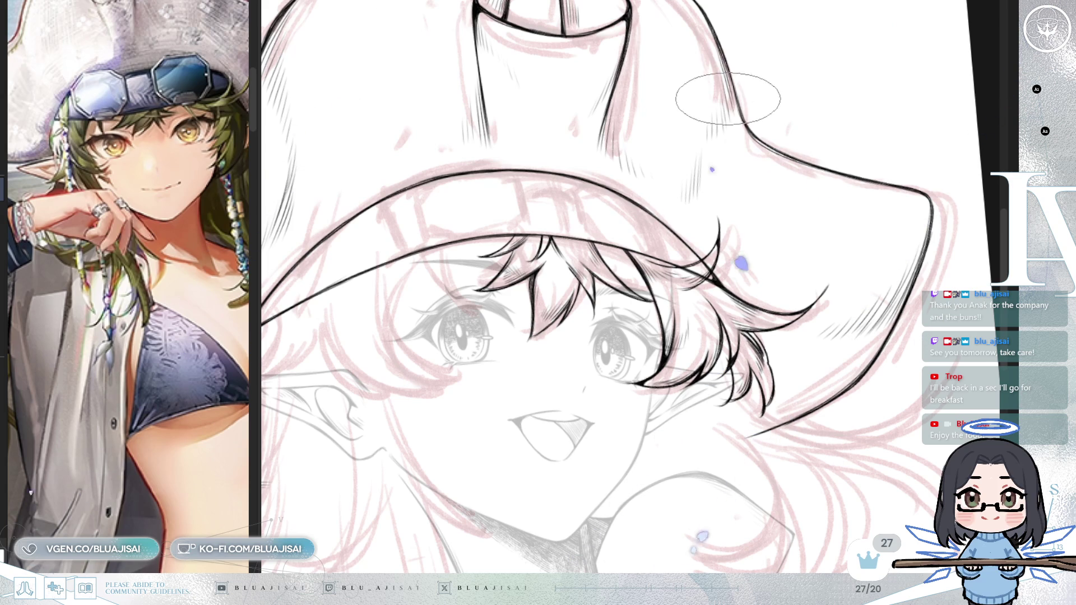
scroll(707, 118, "up", 1)
scroll(639, 160, "up", 2)
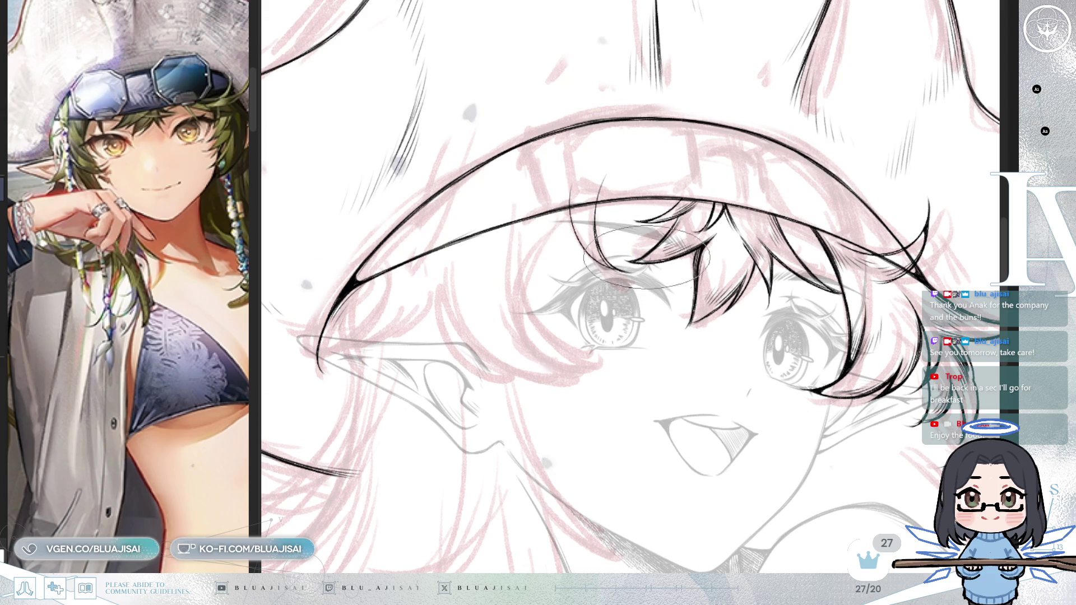
scroll(645, 257, "up", 2)
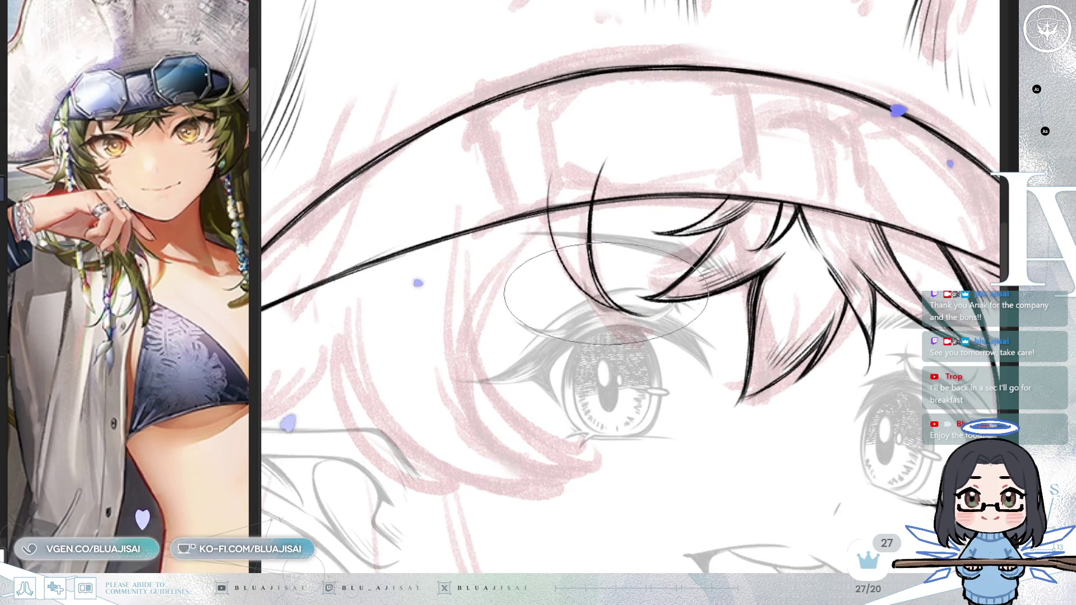
Step: Rotate around the left eye and zoom out to see the whole face
key("End")
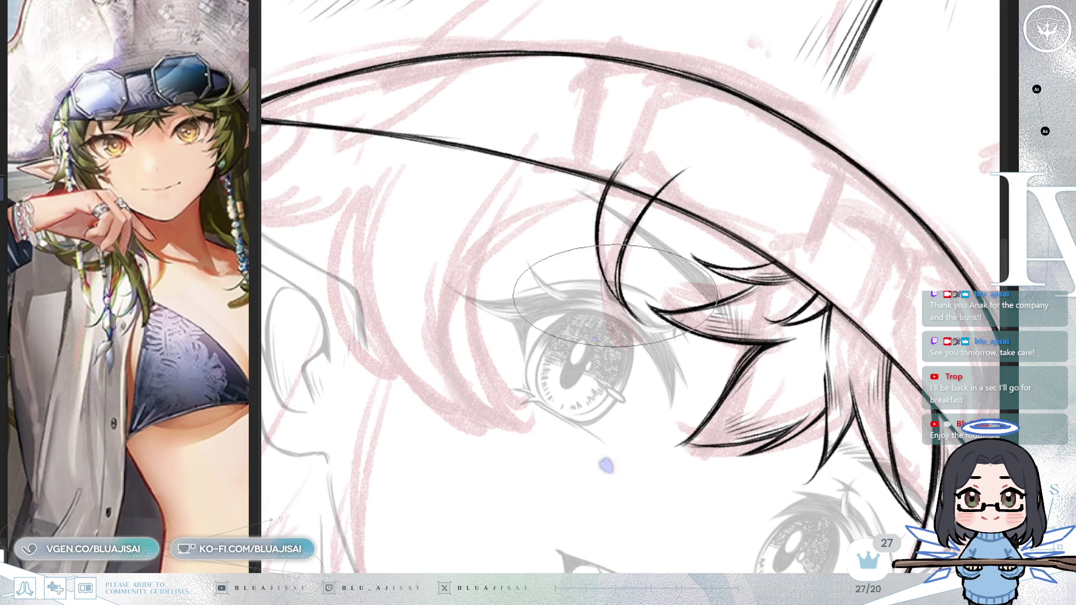
key("Delete")
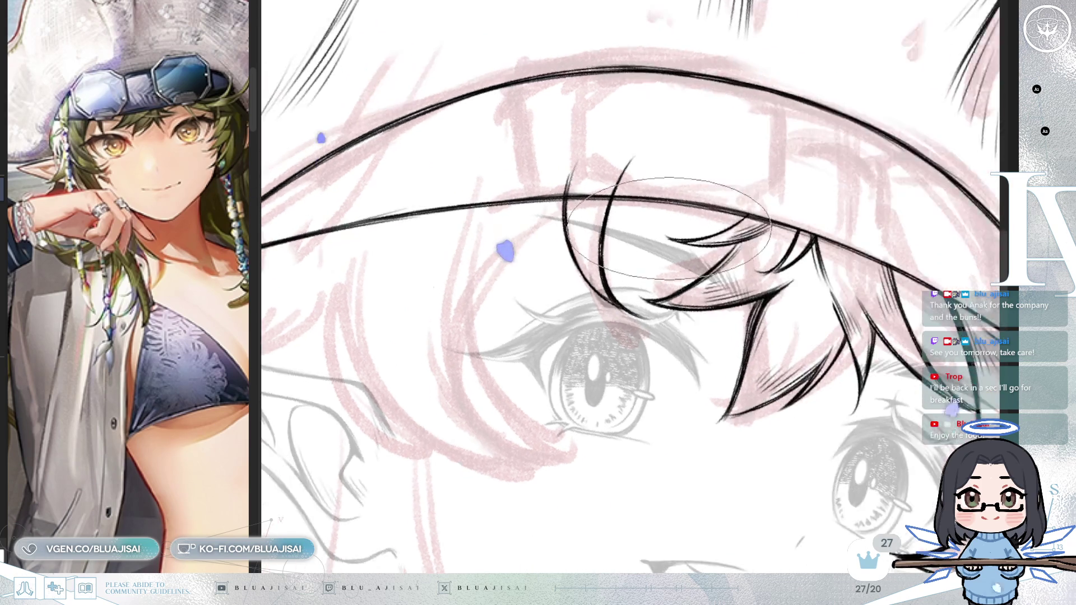
key("ctrl+minus")
key("End")
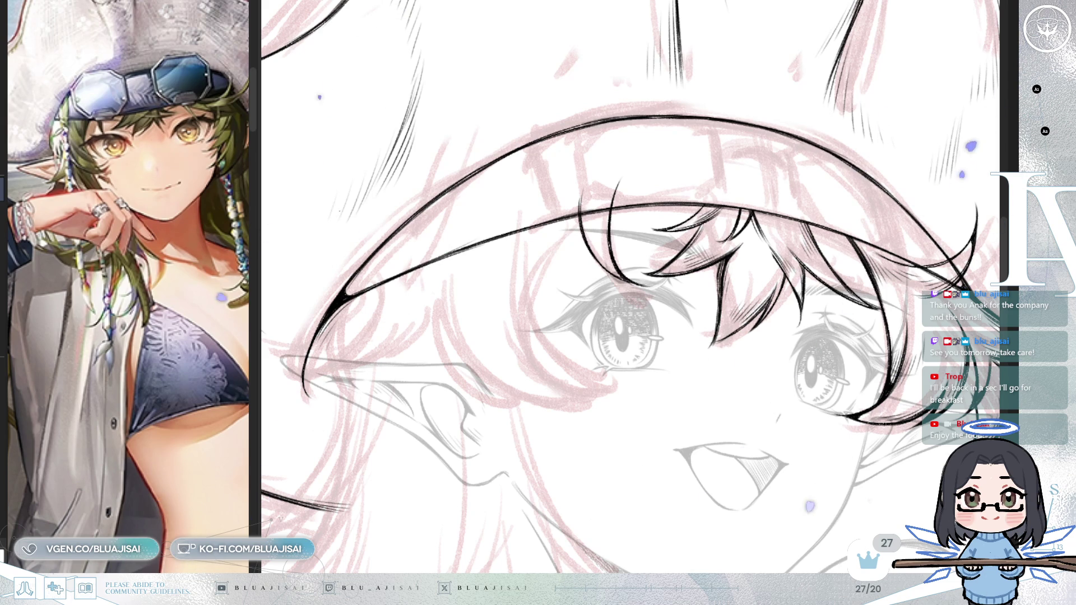
scroll(782, 71, "down", 3)
scroll(782, 72, "left", 3)
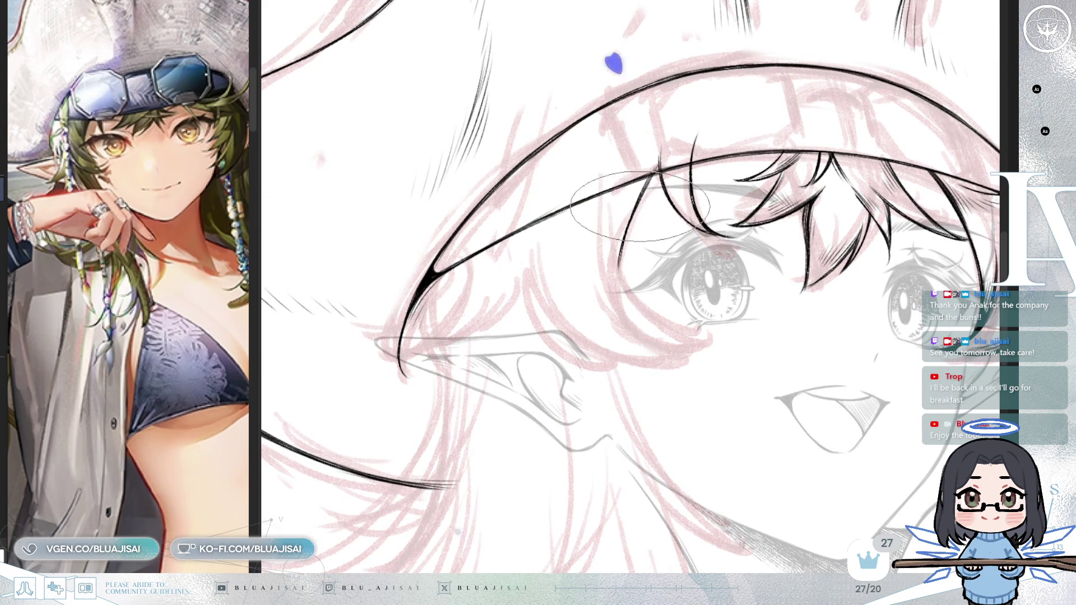
Step: Tilt and rotate the view toward the hat brim and pointed ear
mouse_move(702, 204)
left_mouse_down()
mouse_move(883, 265)
mouse_move(722, 281)
left_mouse_up()
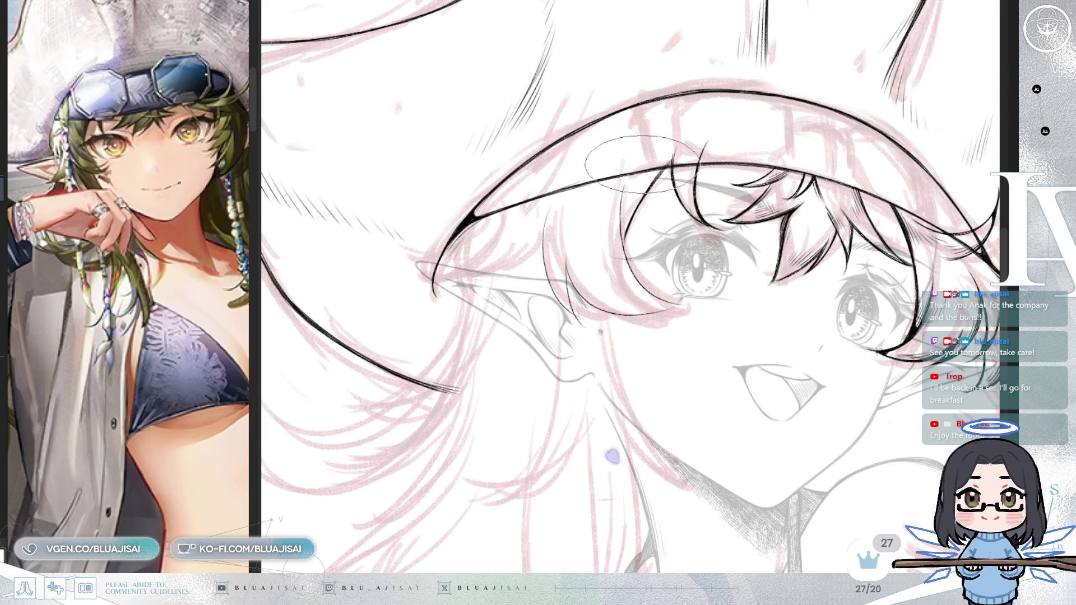
key("Delete")
key("Delete")
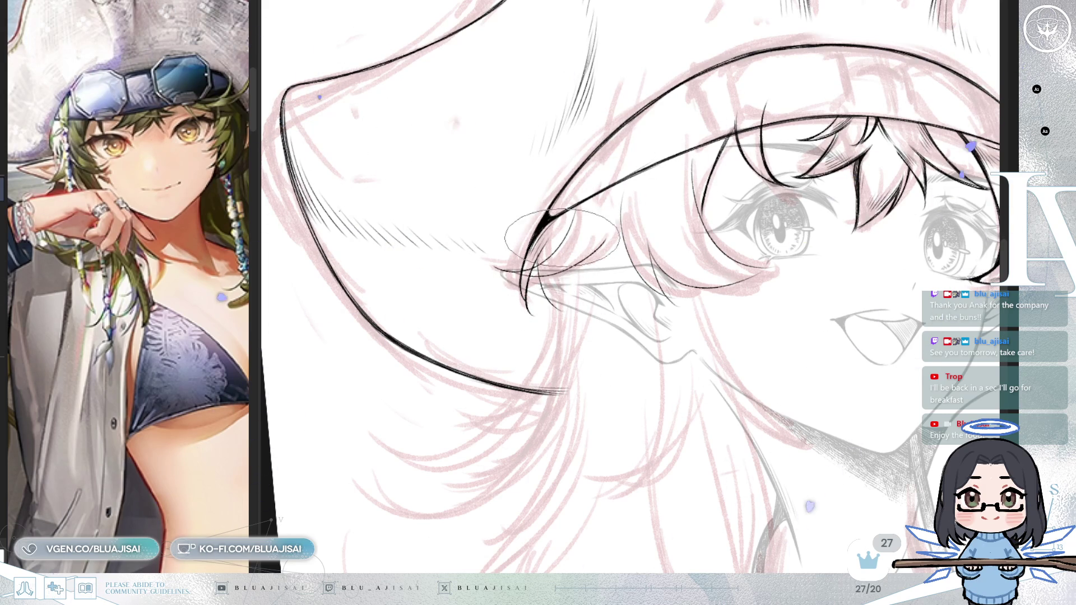
Step: Mirror the view to check the drawing, return it, and make the brush much bigger
key("h")
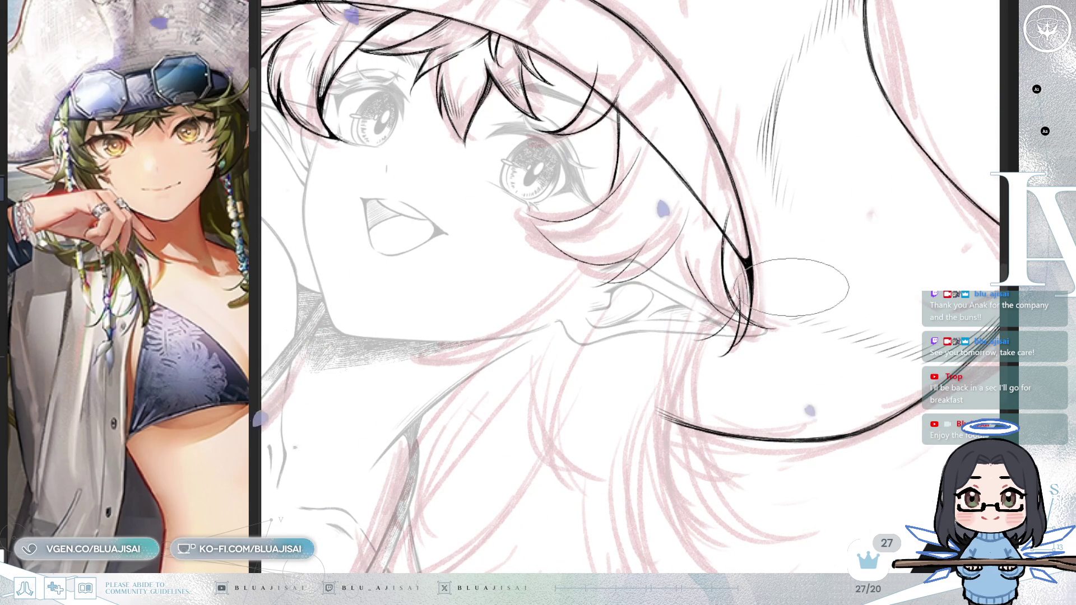
key("h")
left_click_drag(791, 288, 757, 230)
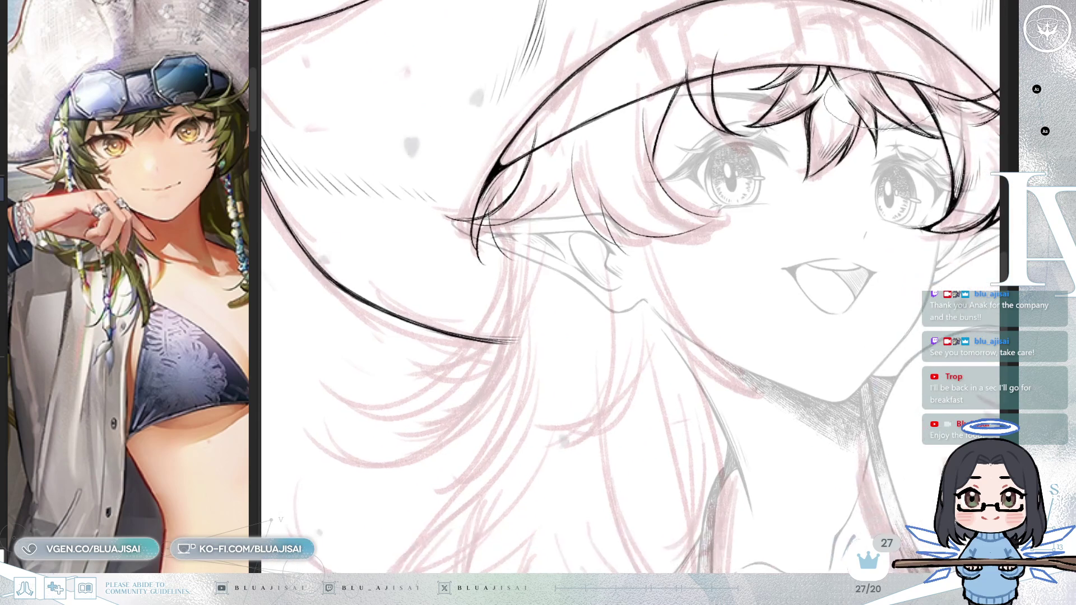
scroll(631, 286, "down", 1)
scroll(630, 286, "down", 1)
scroll(631, 286, "down", 1)
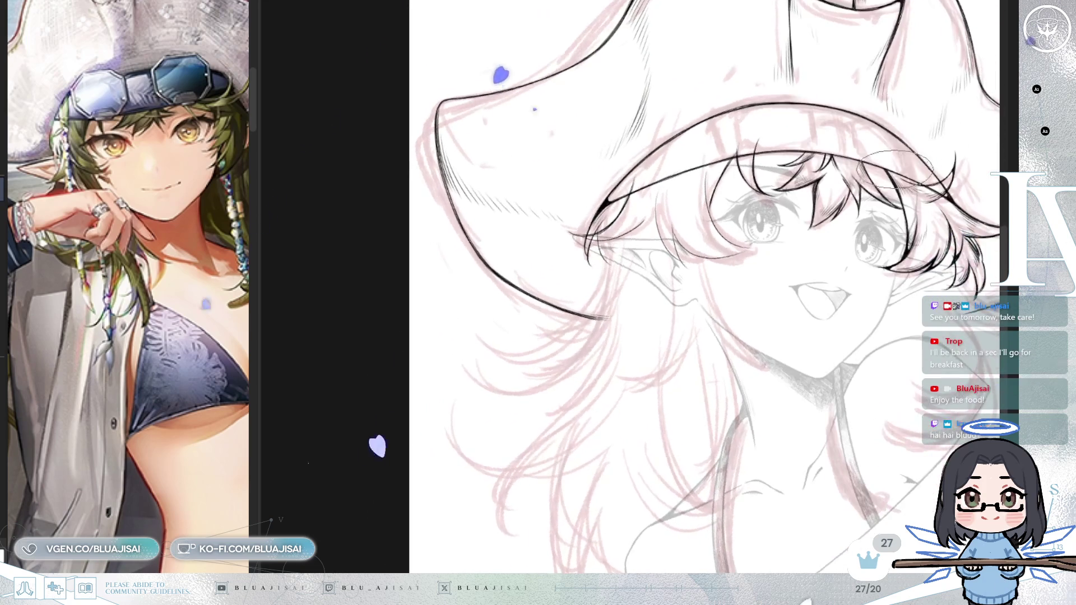
scroll(598, 227, "up", 3)
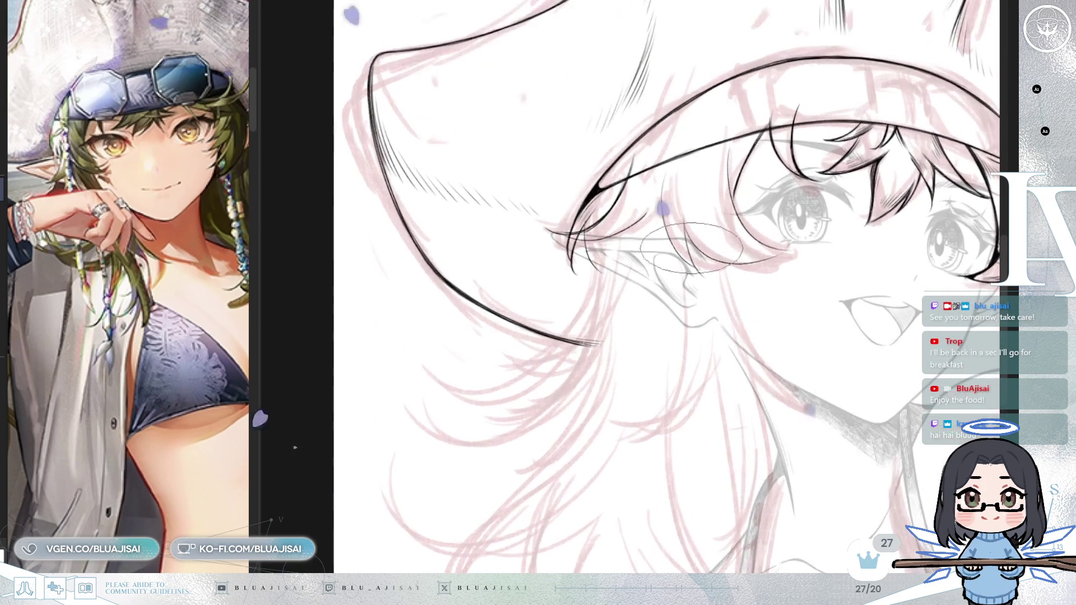
scroll(599, 227, "up", 2)
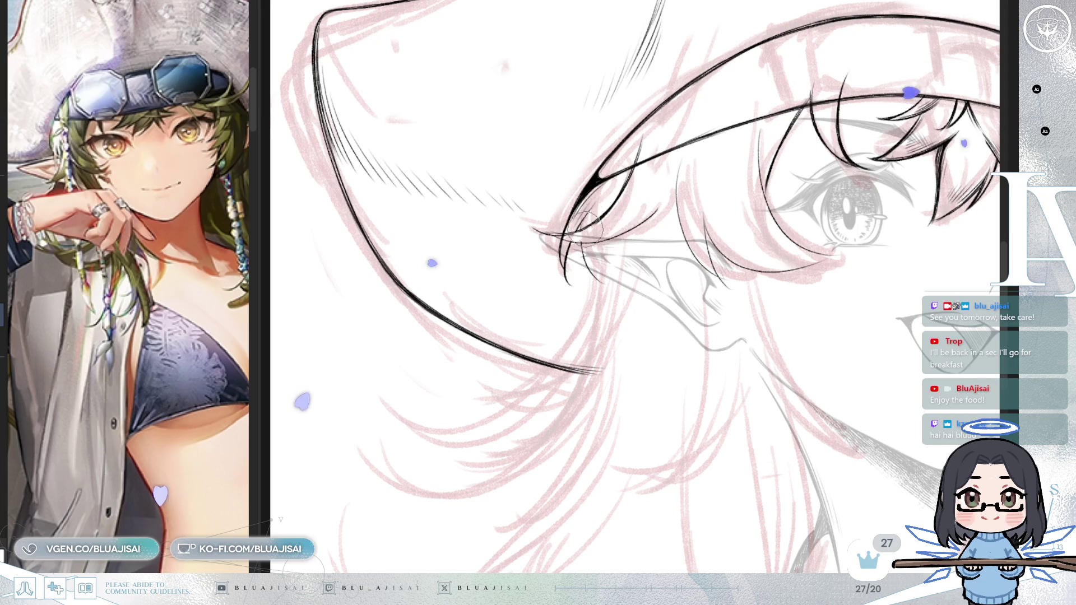
key("bracketright")
key("bracketright")
key("bracketright")
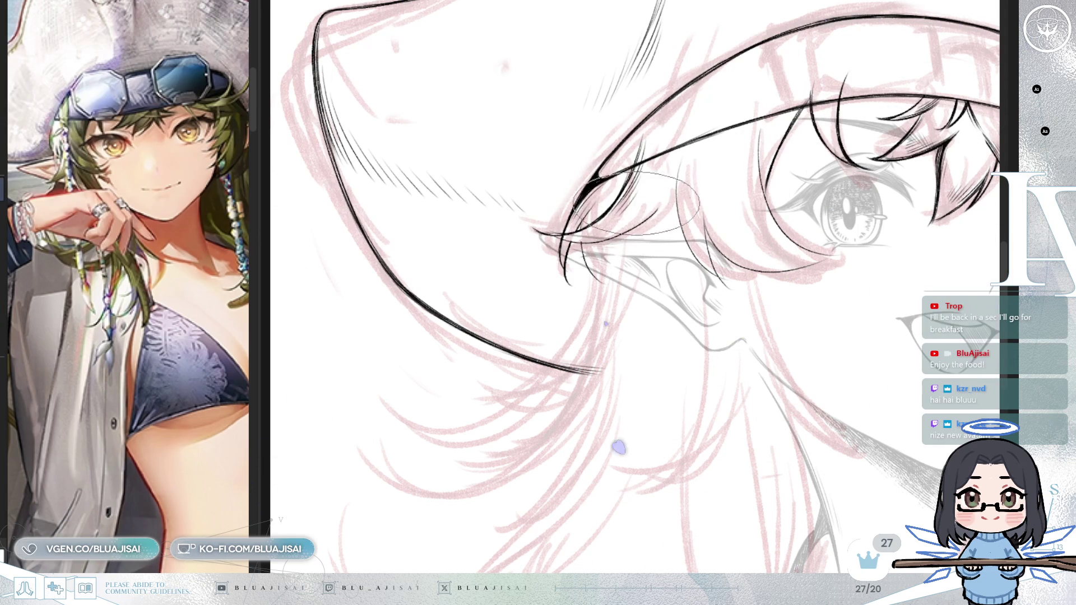
Step: Ink a few thin black hair strands above the eye
left_click_drag(782, 92, 697, 235)
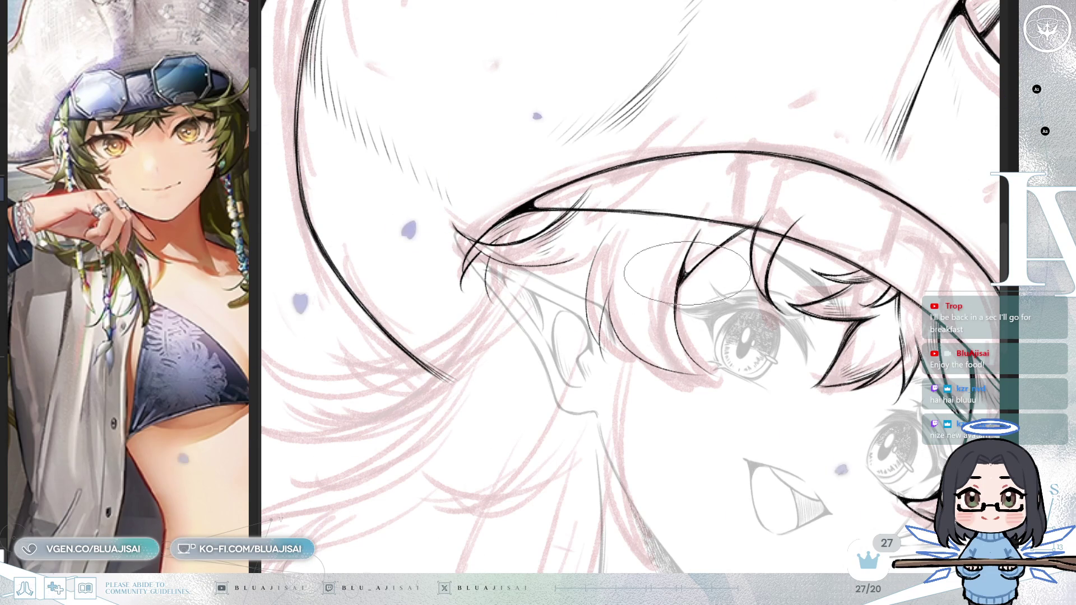
left_click_drag(714, 209, 698, 244)
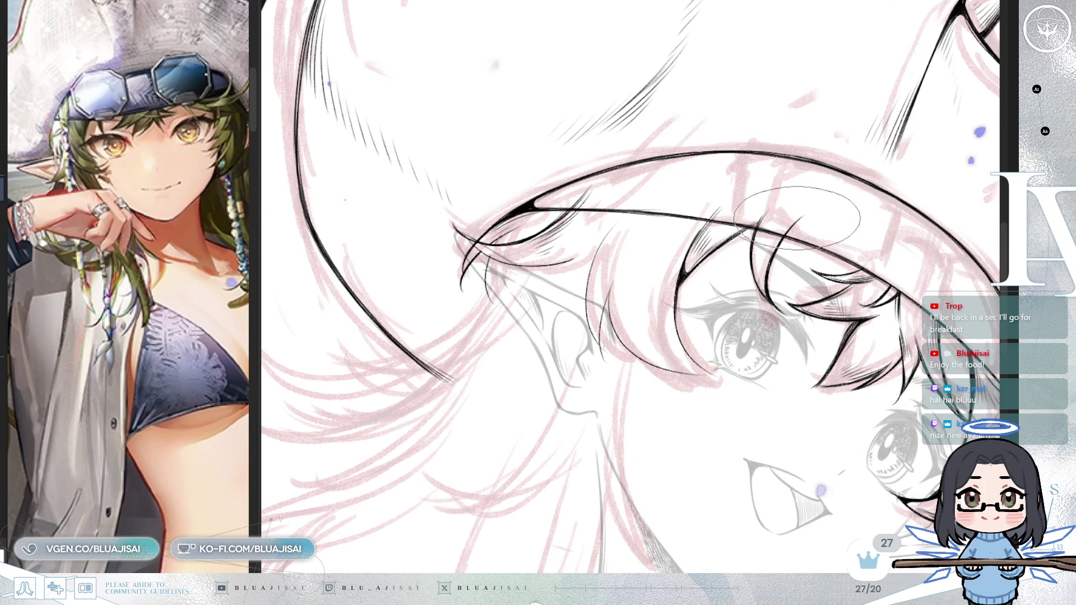
left_click_drag(800, 227, 770, 281)
scroll(770, 257, "down", 3)
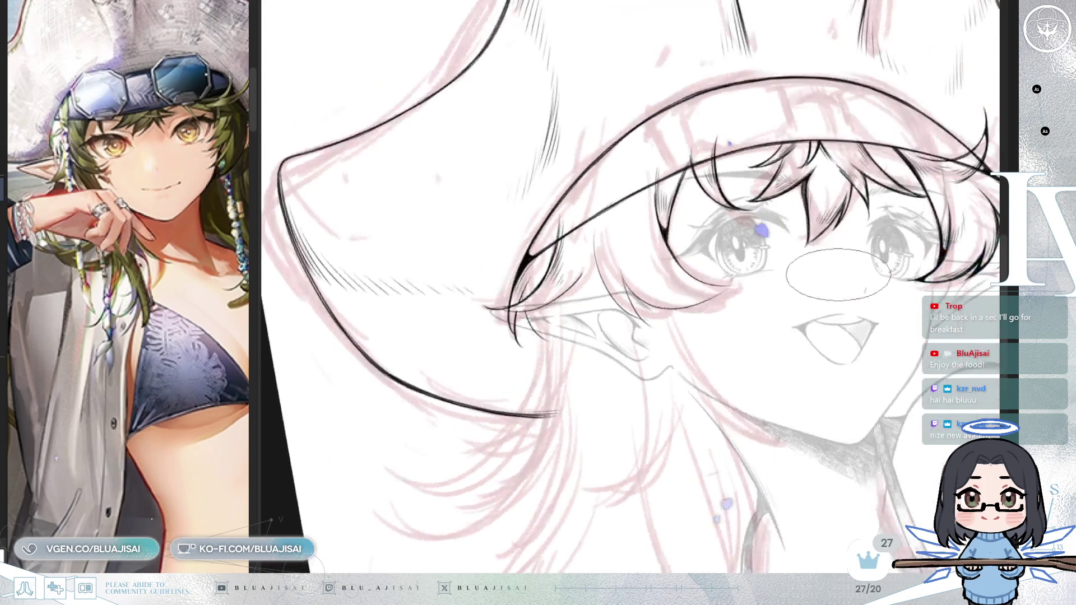
scroll(774, 402, "down", 2)
scroll(841, 374, "down", 2)
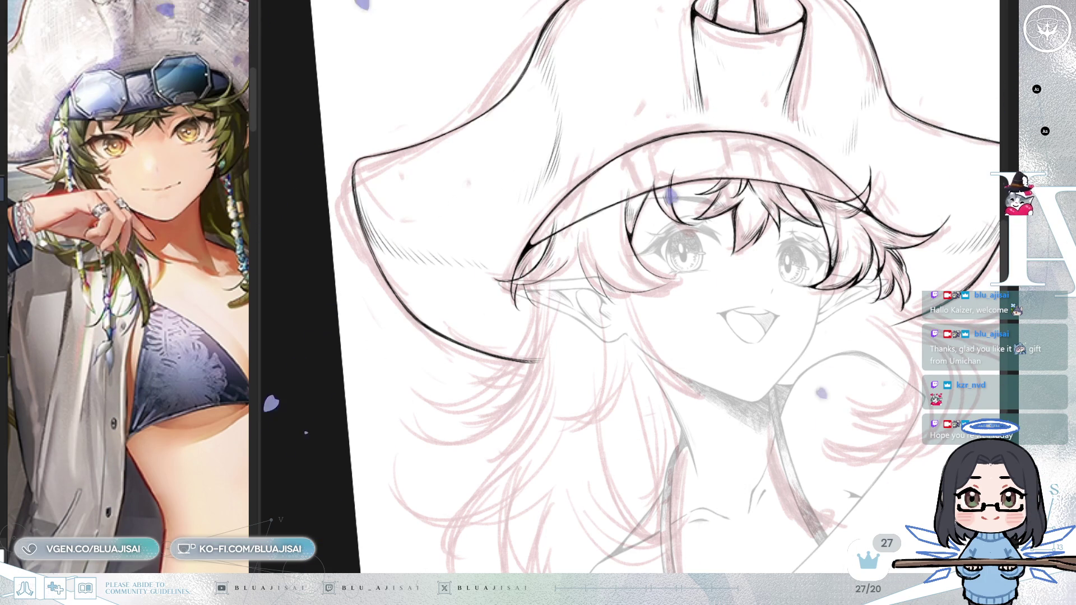
scroll(677, 156, "up", 2)
scroll(677, 156, "up", 1)
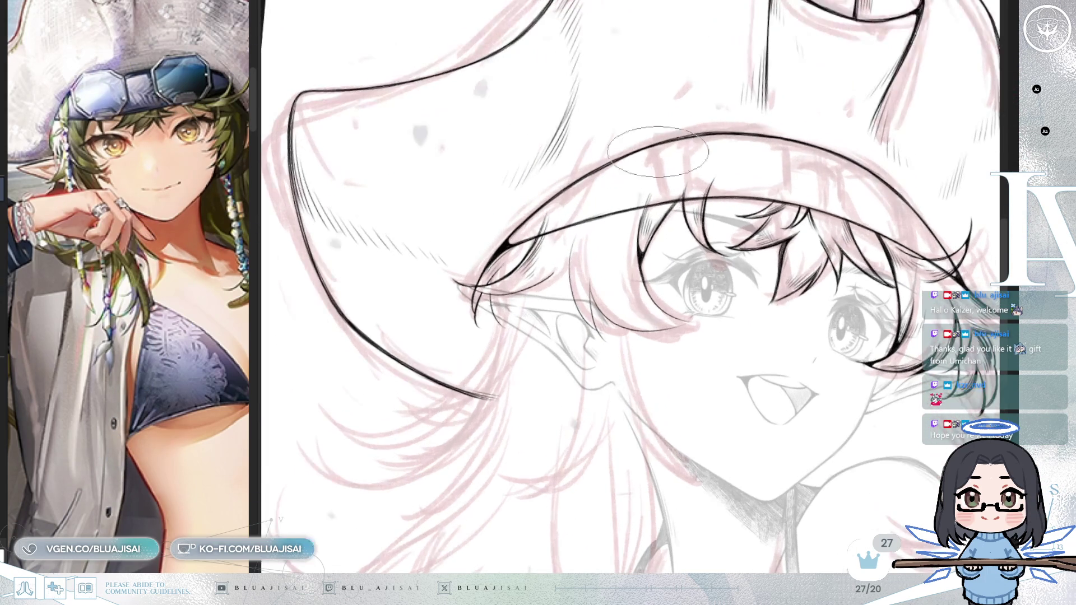
scroll(680, 162, "up", 1)
scroll(678, 164, "up", 1)
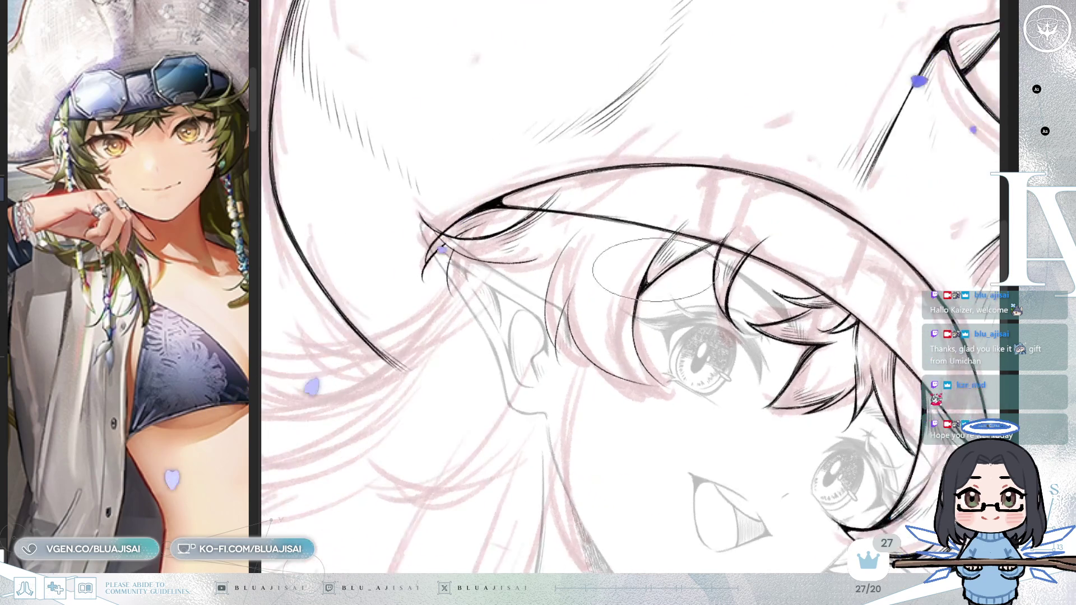
scroll(656, 269, "up", 1)
scroll(639, 285, "up", 1)
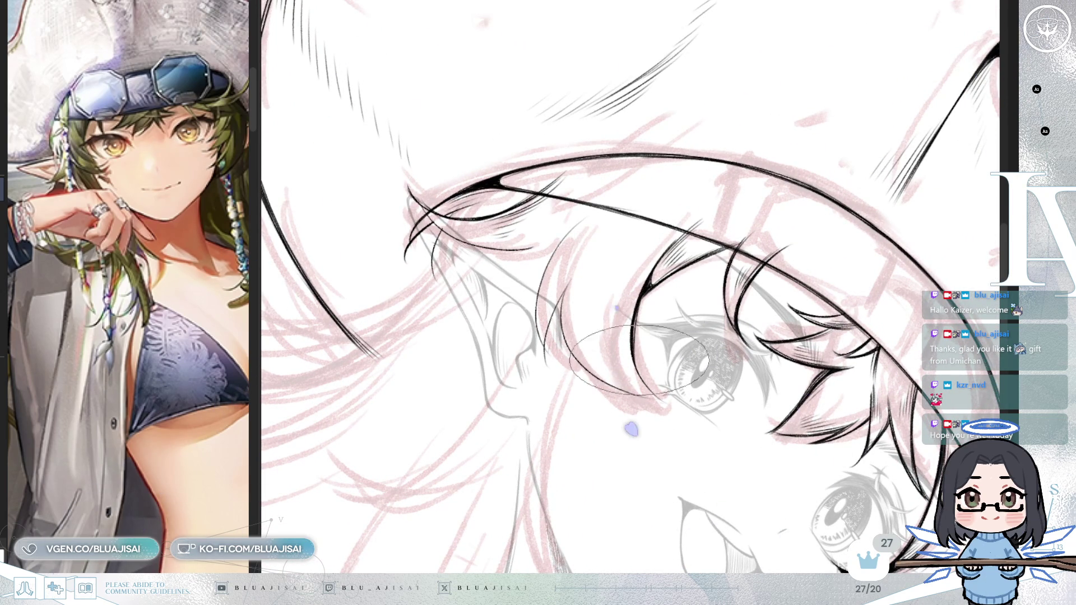
left_click_drag(645, 368, 738, 269)
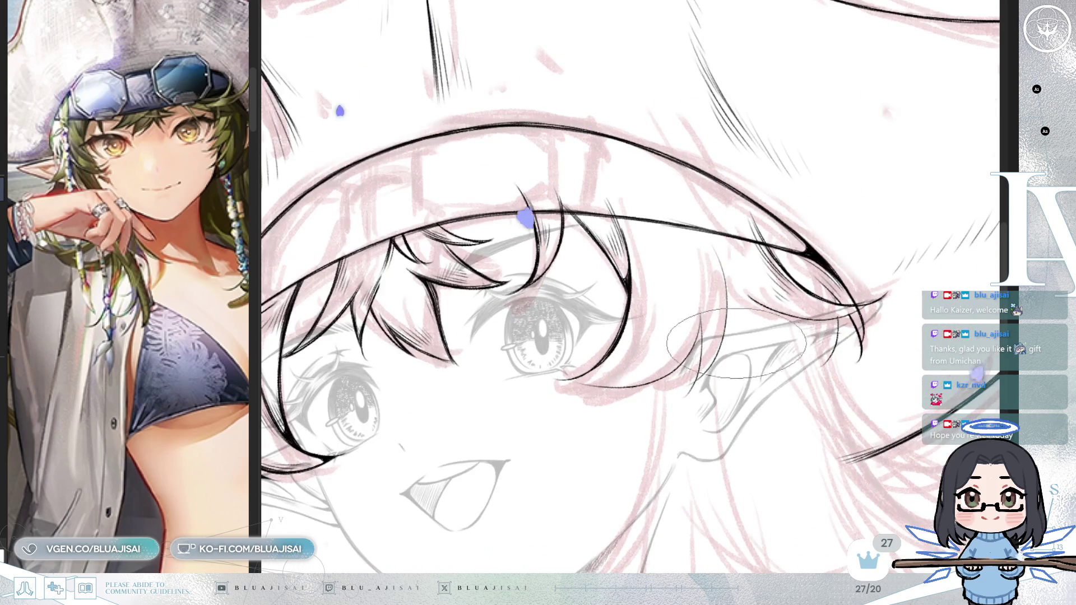
key("m")
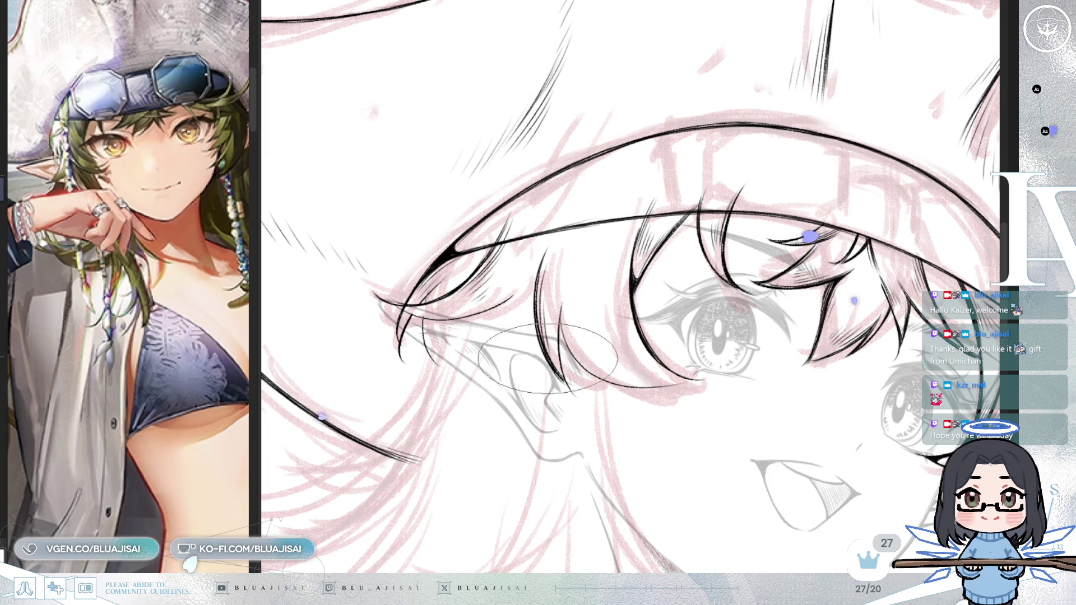
mouse_move(555, 319)
left_mouse_down()
mouse_move(591, 292)
mouse_move(586, 279)
left_mouse_up()
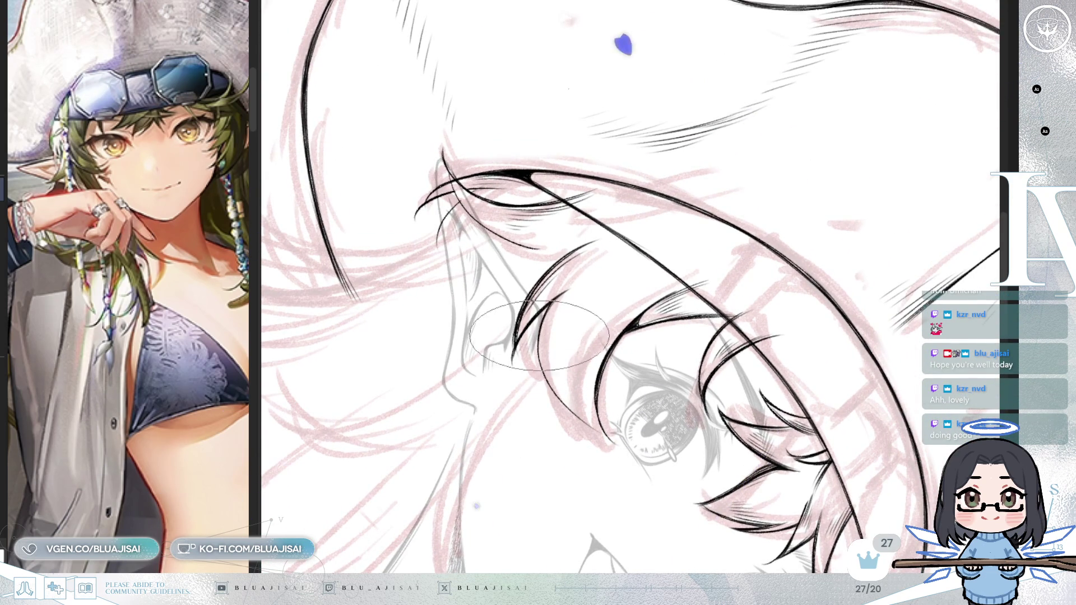
left_click_drag(546, 336, 542, 290)
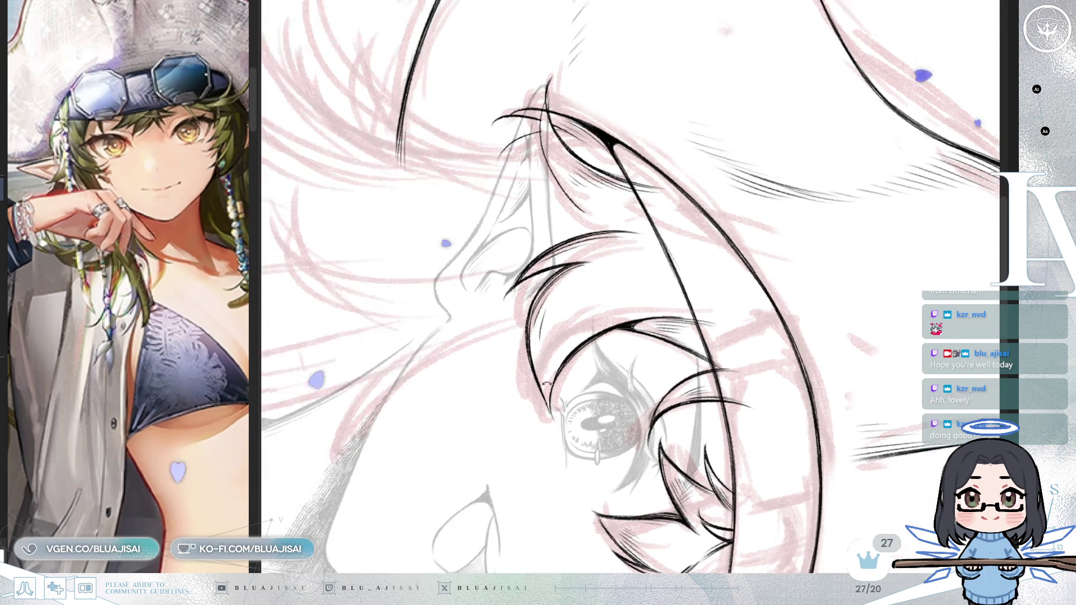
left_click_drag(549, 380, 519, 341)
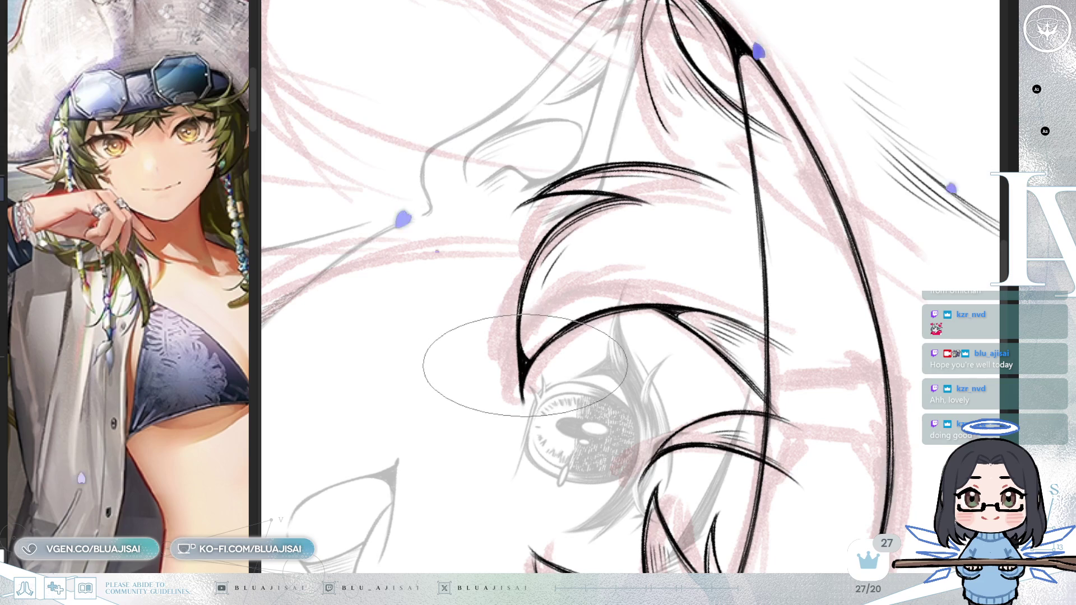
scroll(504, 370, "up", 1)
scroll(571, 336, "up", 1)
scroll(612, 287, "up", 1)
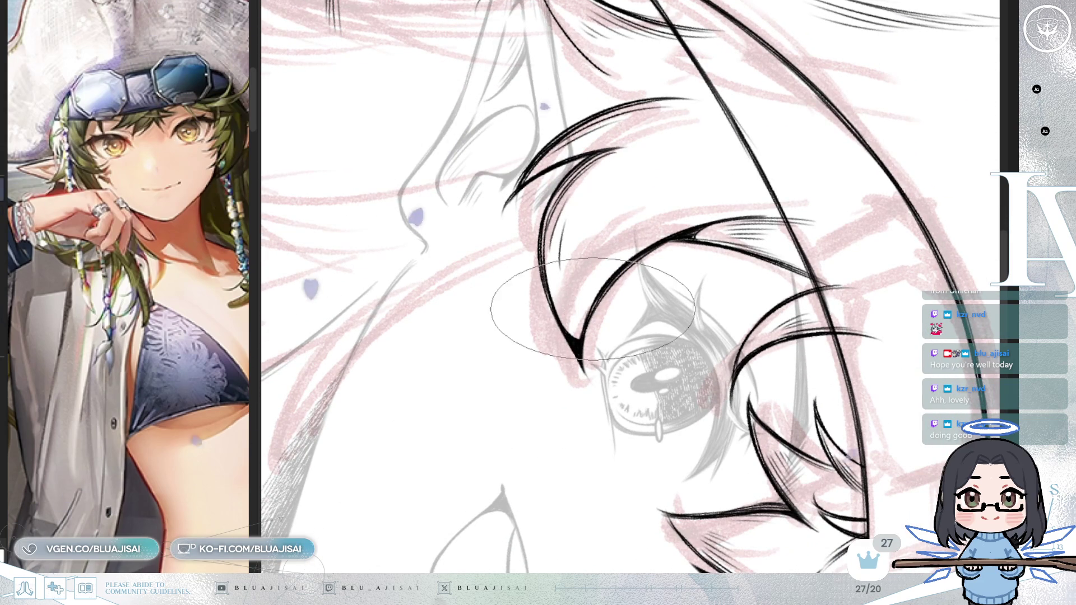
scroll(644, 312, "down", 1)
scroll(715, 252, "down", 1)
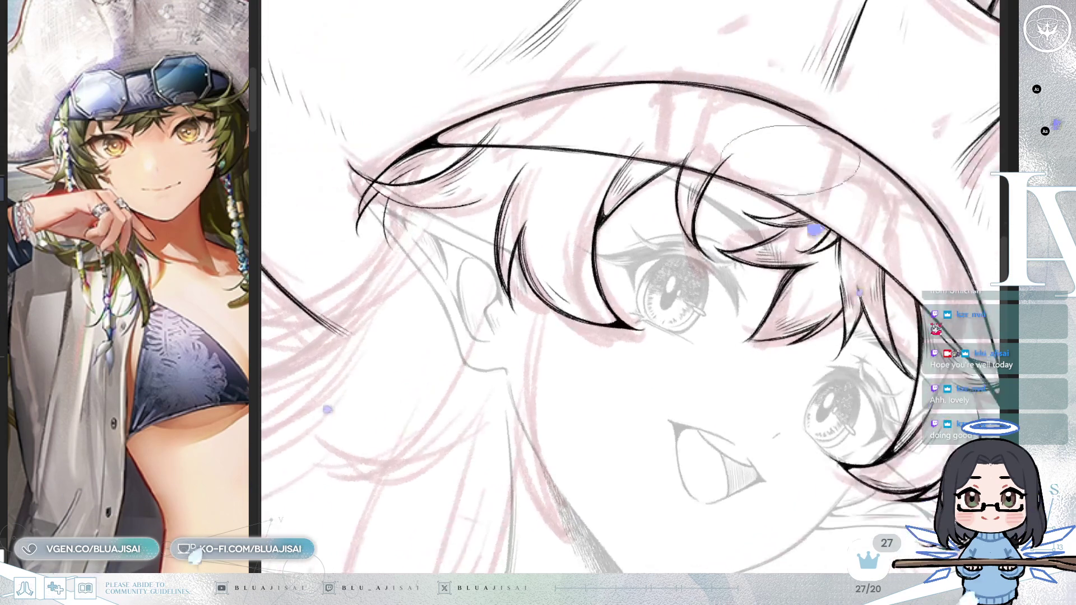
scroll(816, 169, "down", 1)
scroll(847, 139, "down", 1)
scroll(845, 138, "down", 1)
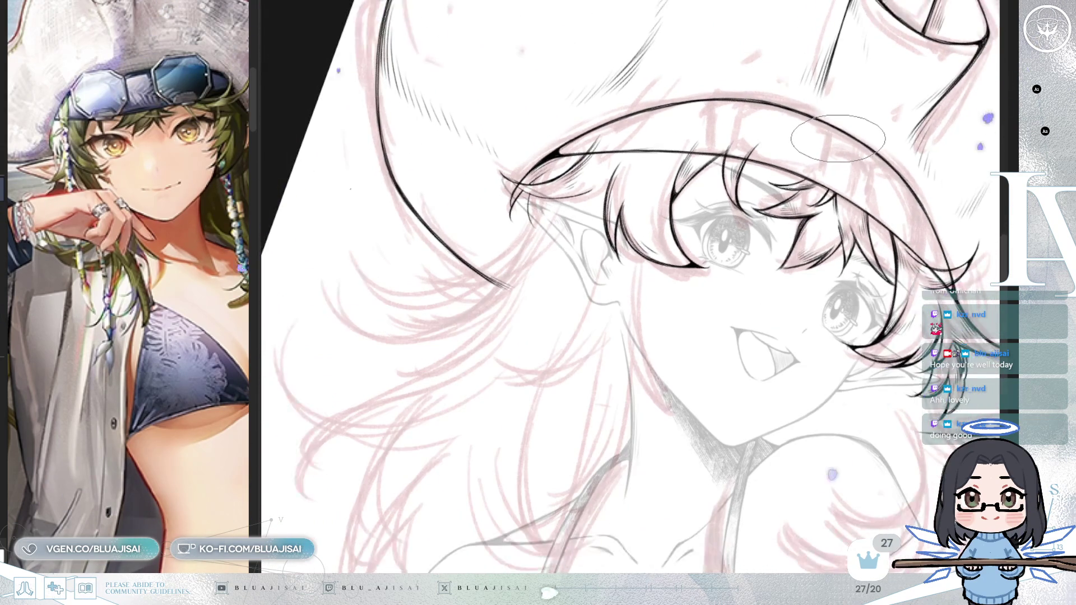
scroll(841, 138, "down", 1)
scroll(839, 137, "down", 1)
scroll(832, 139, "up", 1)
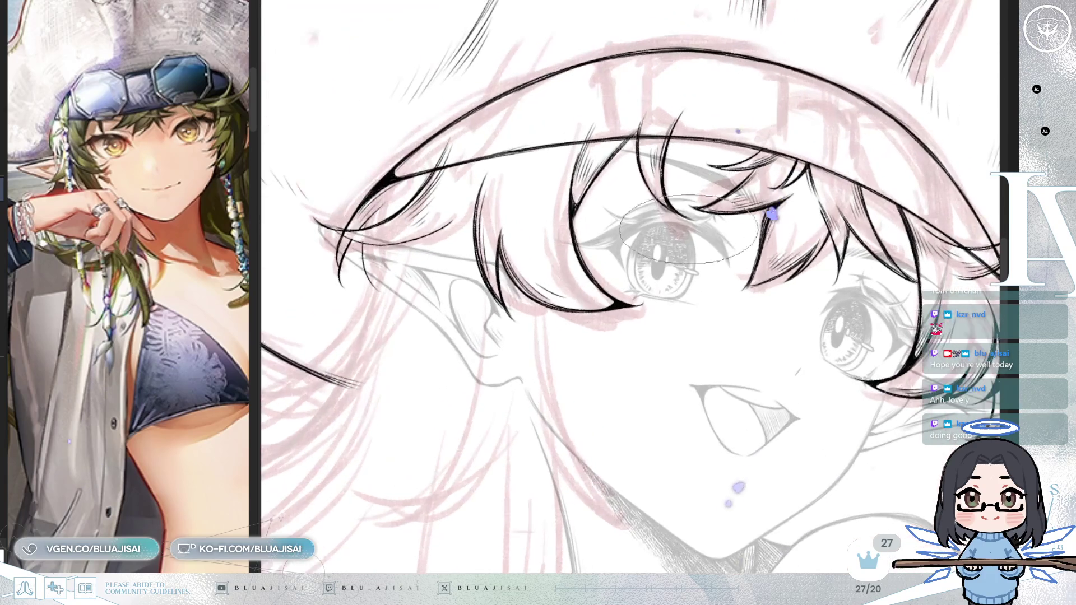
scroll(699, 282, "up", 2)
left_click_drag(692, 244, 707, 264)
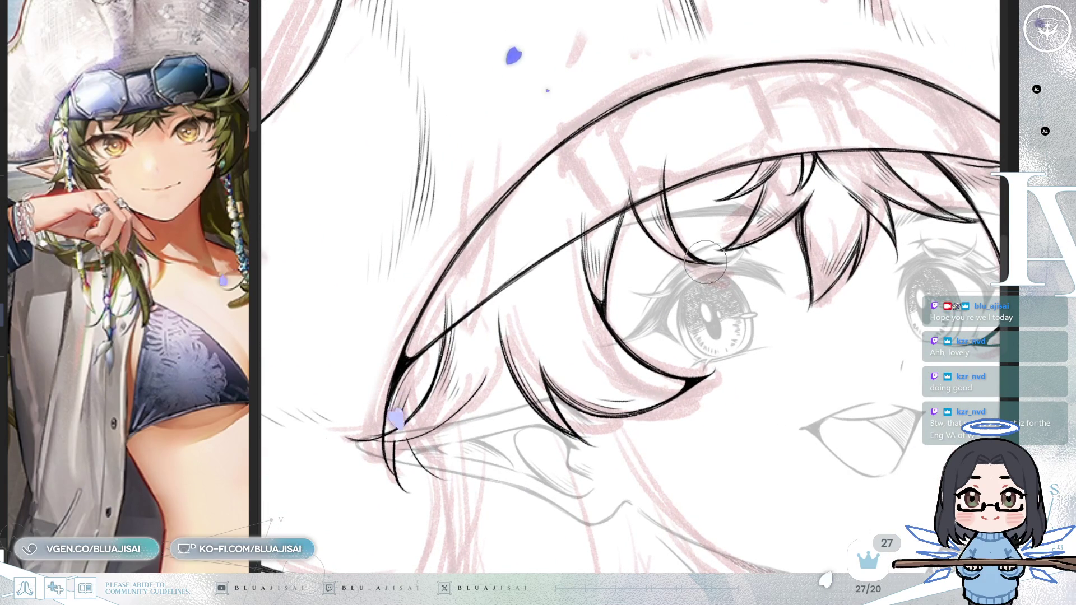
left_click_drag(707, 264, 704, 270)
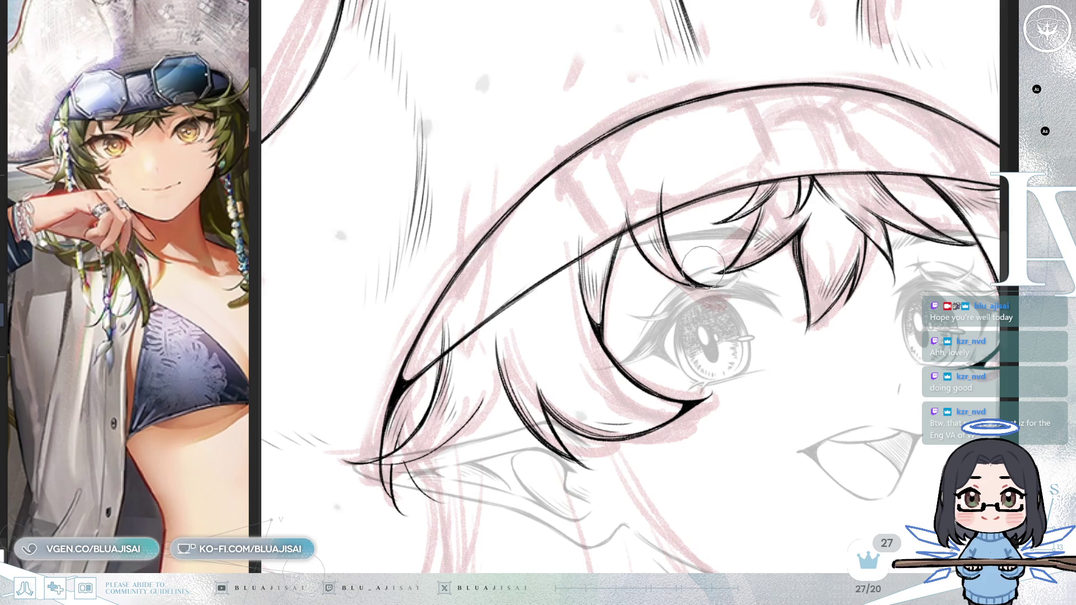
scroll(721, 203, "up", 1)
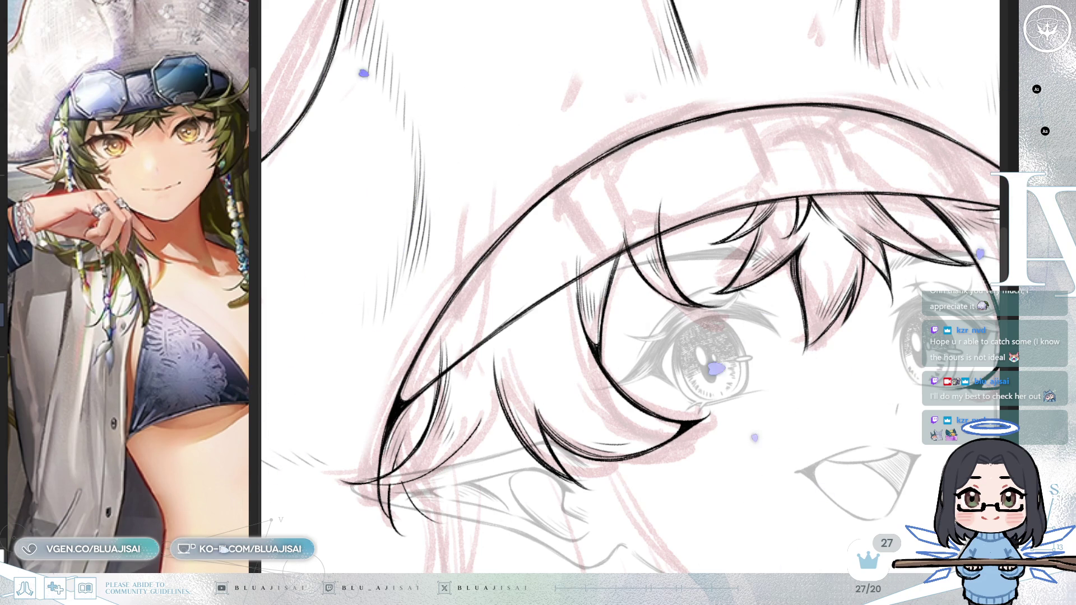
scroll(563, 337, "up", 2)
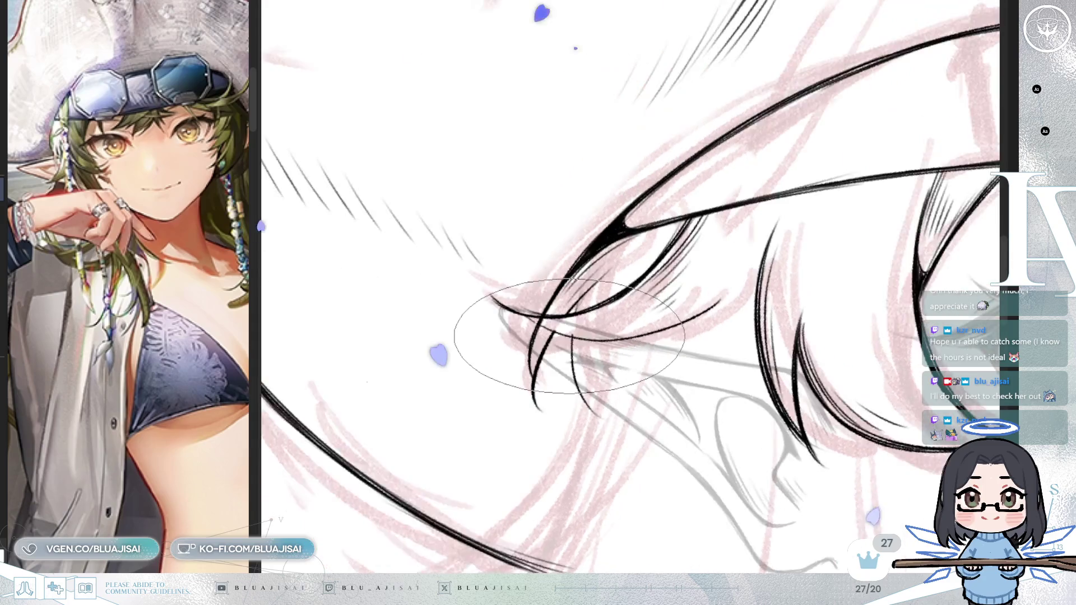
scroll(563, 337, "up", 2)
scroll(563, 337, "up", 1)
scroll(563, 336, "up", 1)
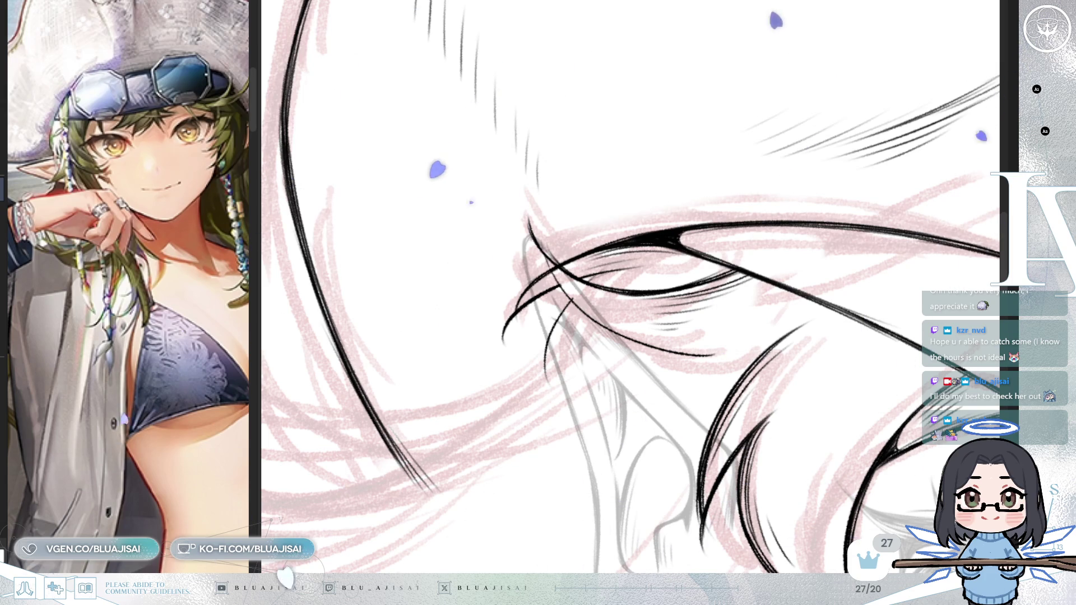
Step: Ink extra black strands into the bangs near the ear at a new canvas angle
left_click_drag(526, 123, 621, 201)
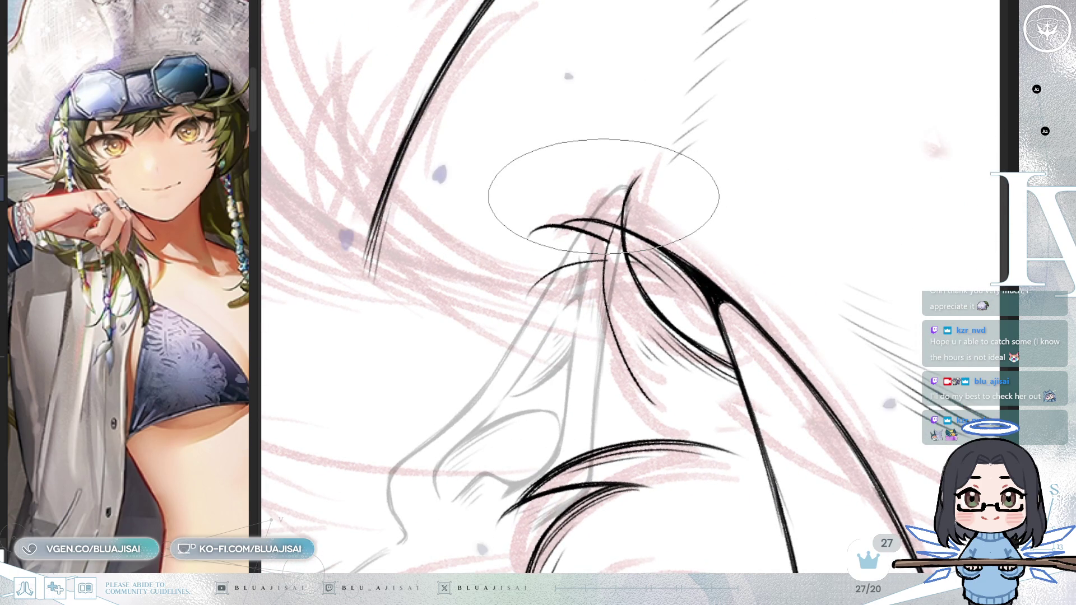
left_click_drag(692, 175, 616, 184)
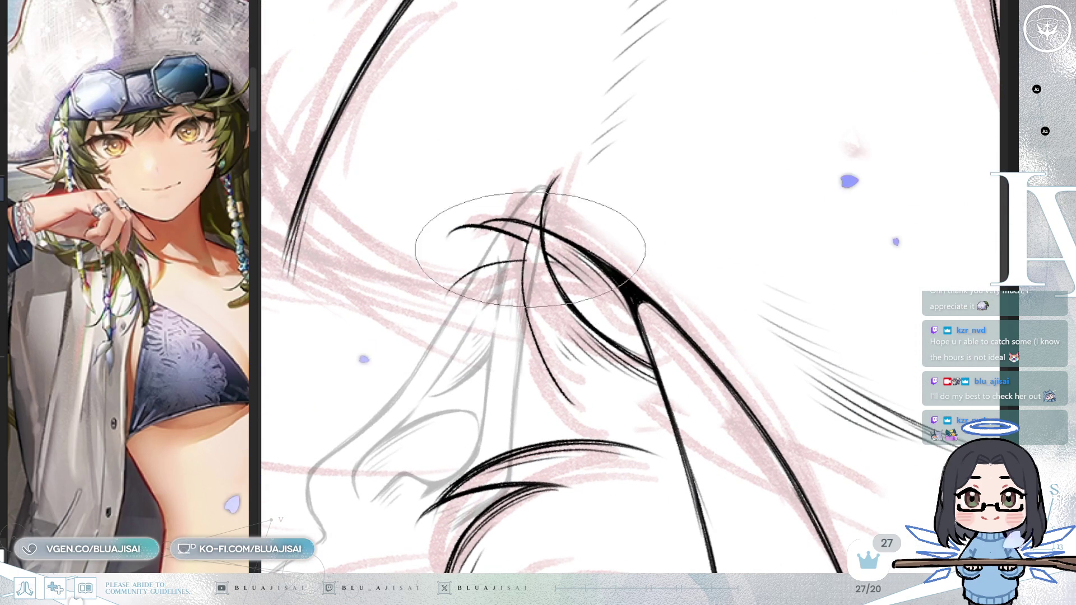
left_click_drag(538, 323, 593, 395)
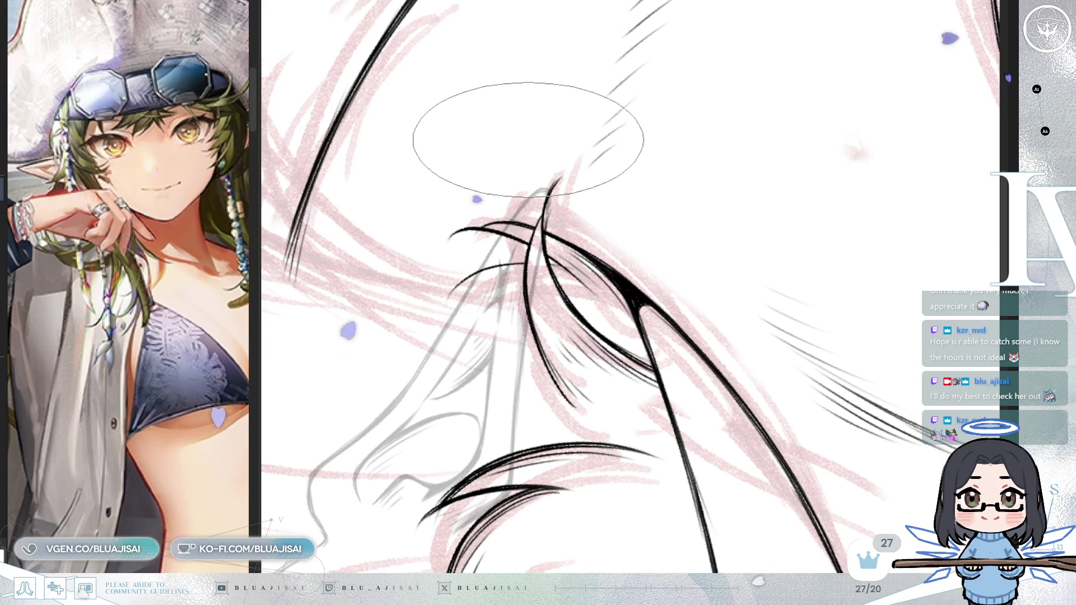
scroll(538, 168, "up", 1)
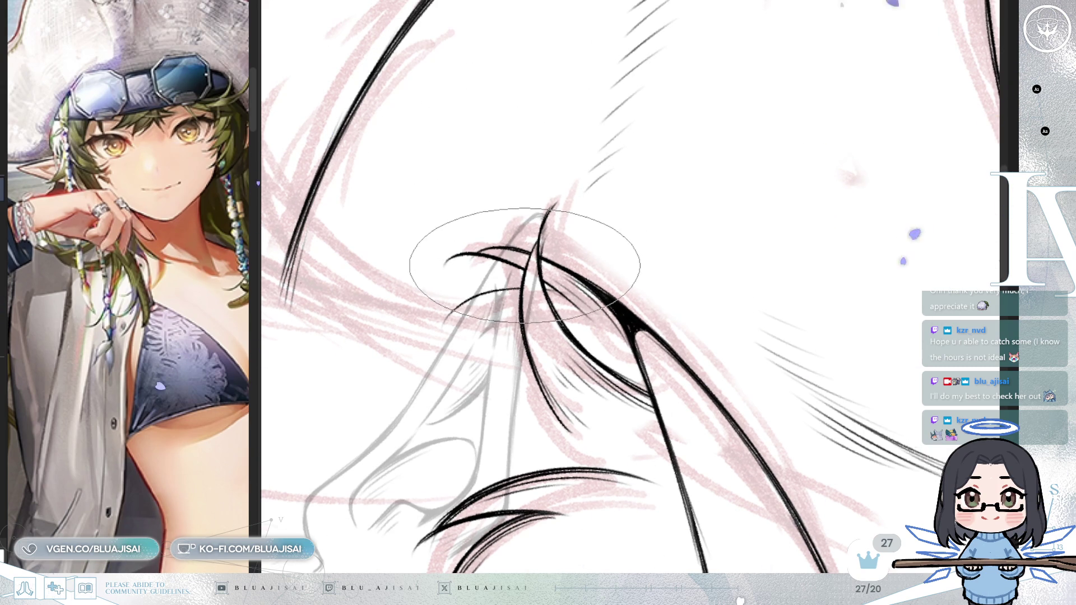
left_click_drag(525, 264, 509, 269)
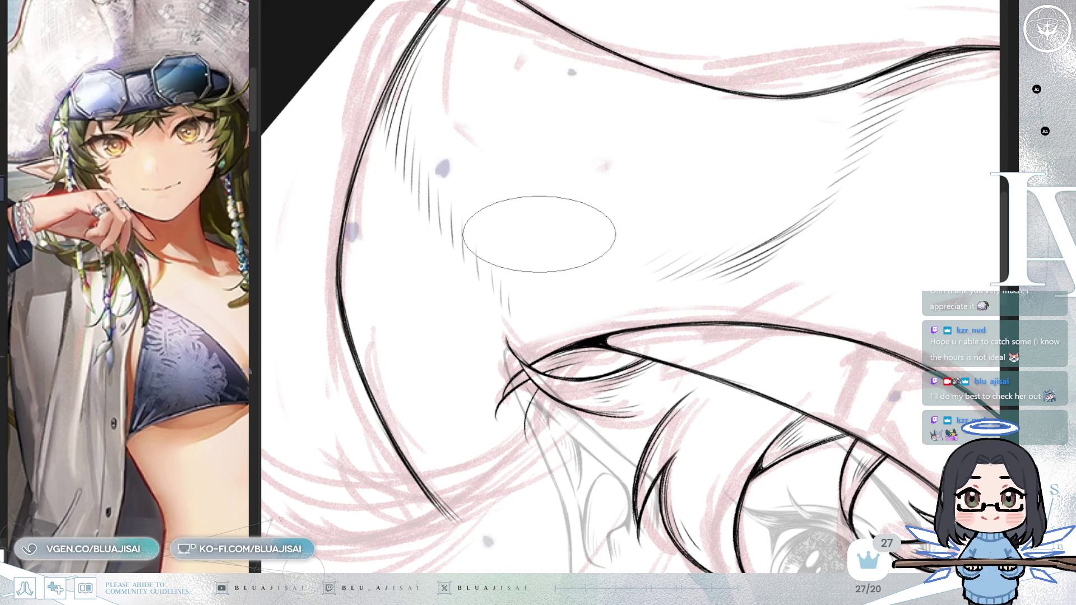
left_click_drag(533, 233, 804, 101)
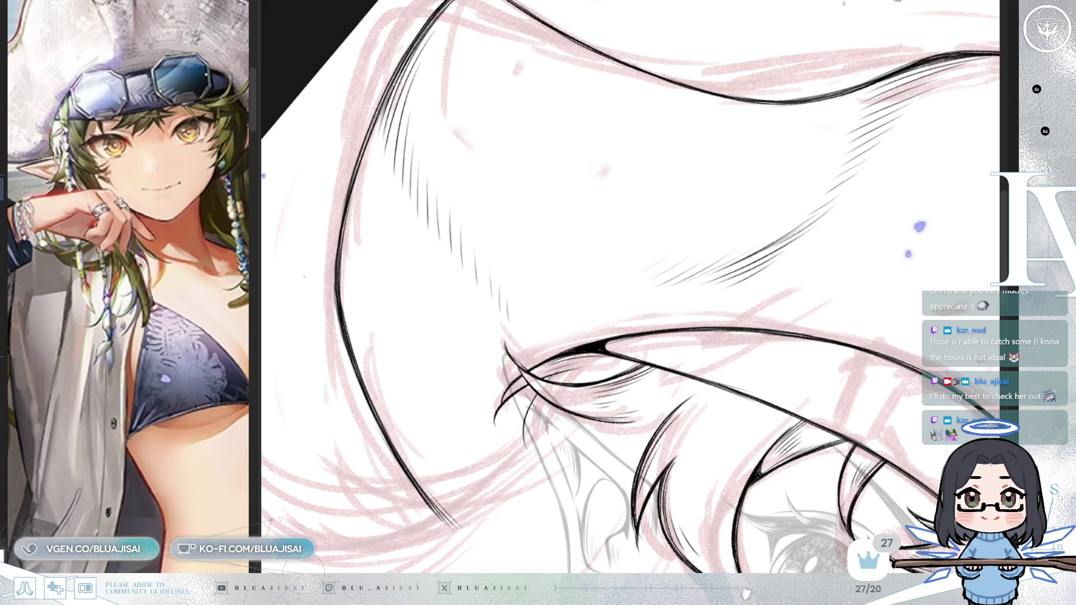
mouse_move(758, 34)
left_mouse_down()
mouse_move(768, 219)
mouse_move(760, 288)
mouse_move(622, 311)
left_mouse_up()
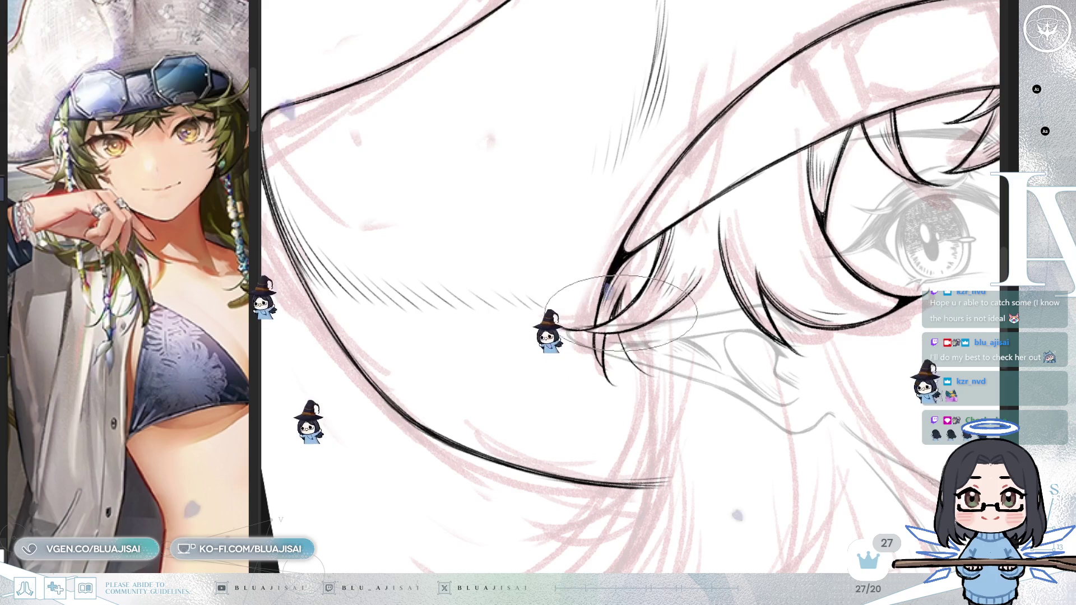
key("End")
key("End")
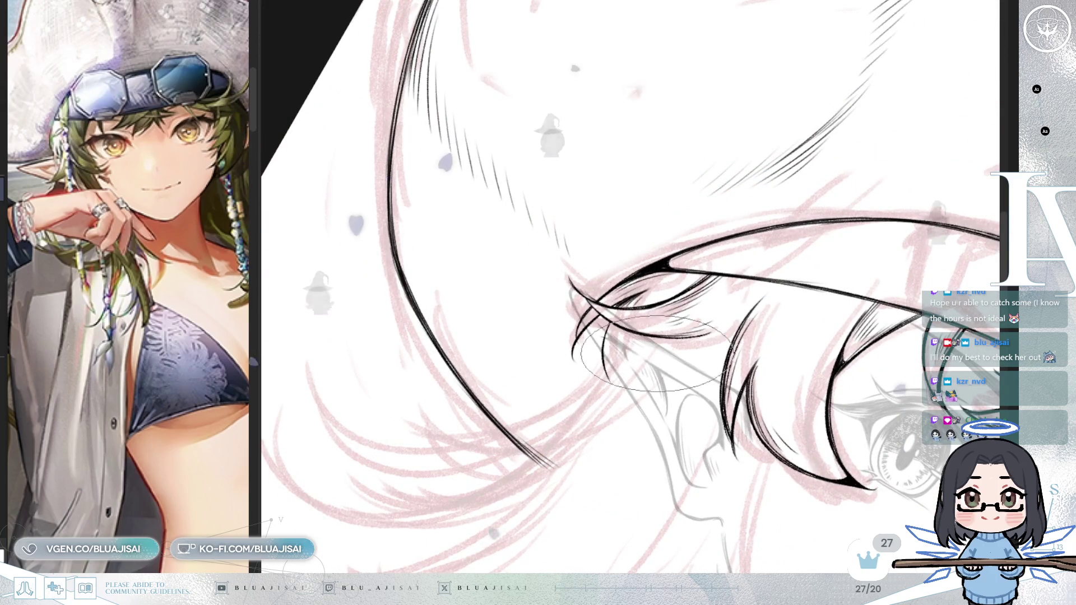
key("Delete")
scroll(728, 409, "down", 2)
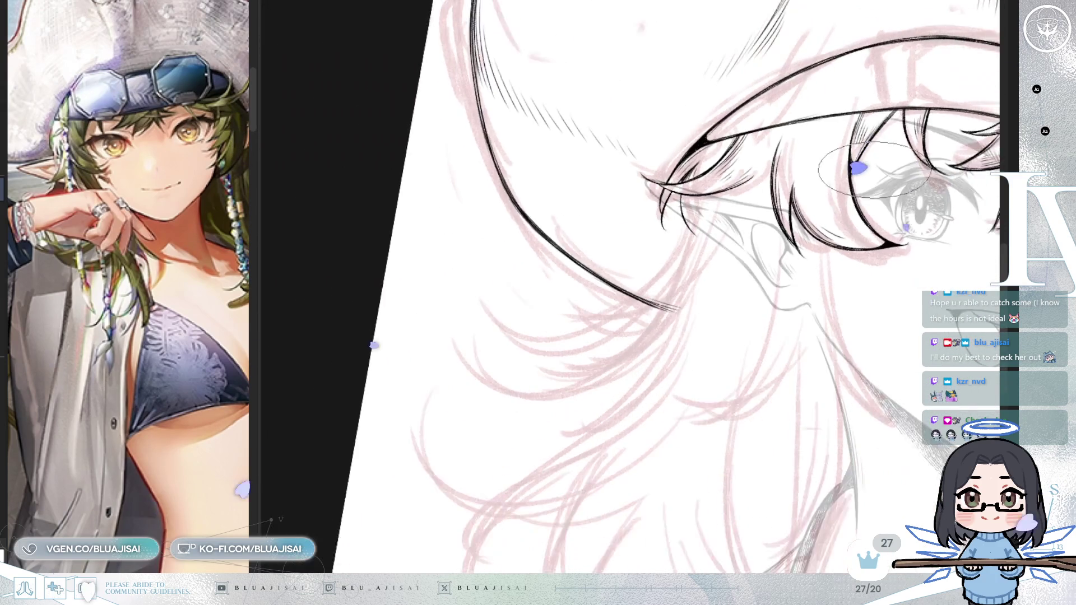
scroll(730, 408, "down", 2)
scroll(730, 409, "down", 2)
Step: Ink thin hair strands below the hat brim, a long one flowing down-left, and reshape their tips
key("Delete")
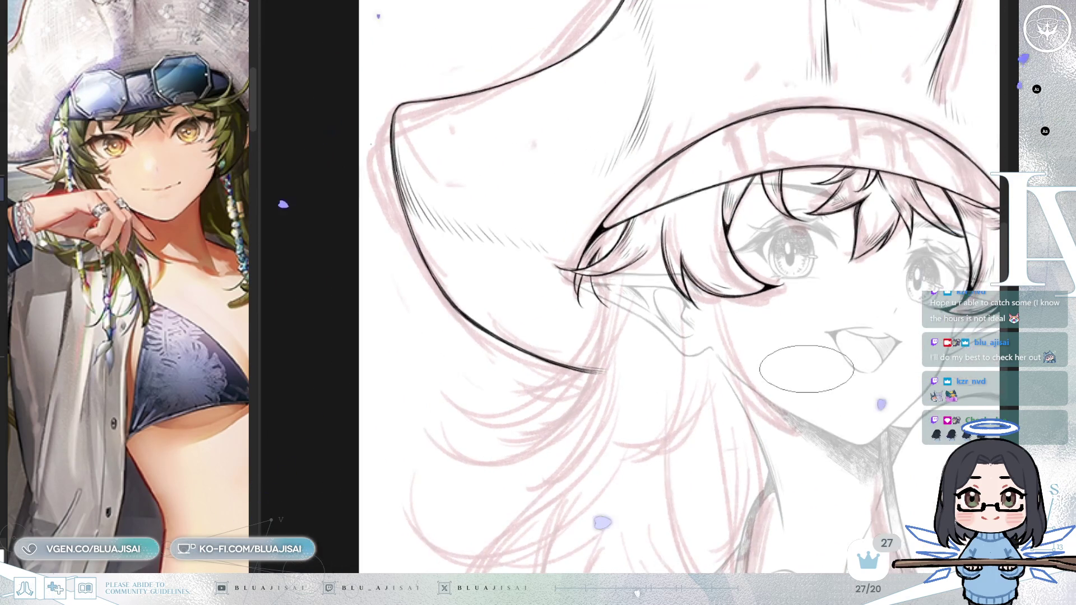
scroll(673, 367, "up", 2)
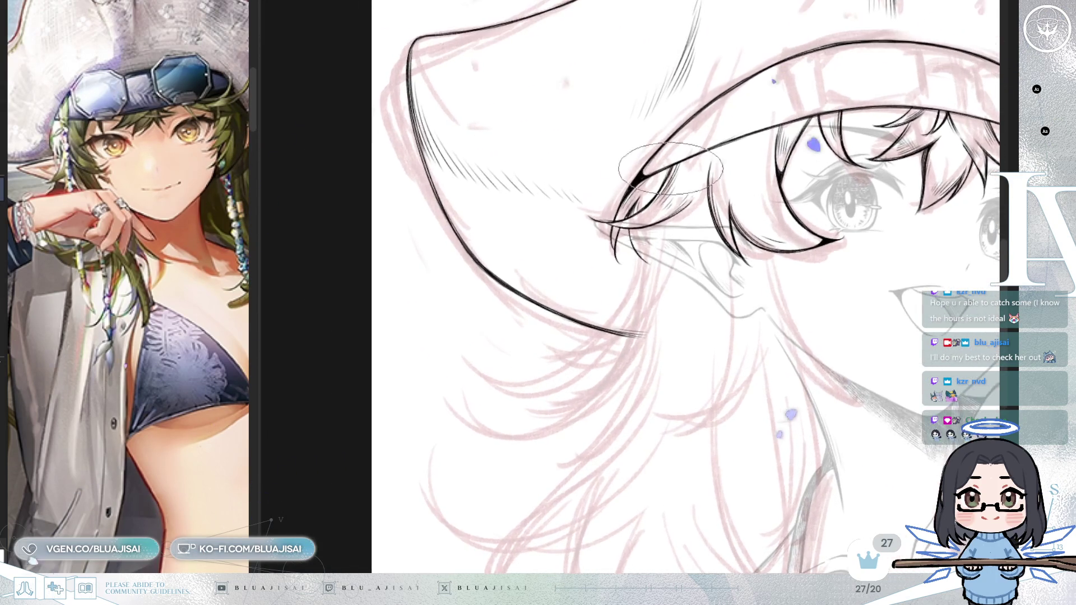
scroll(673, 367, "up", 1)
scroll(673, 368, "up", 1)
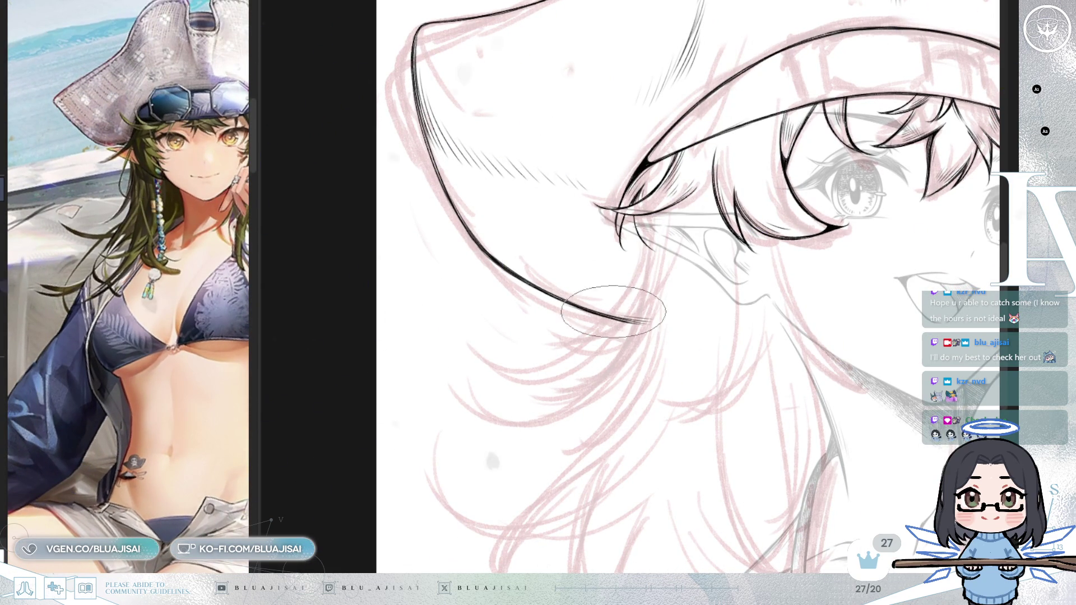
left_click_drag(644, 229, 539, 356)
left_click_drag(657, 240, 551, 351)
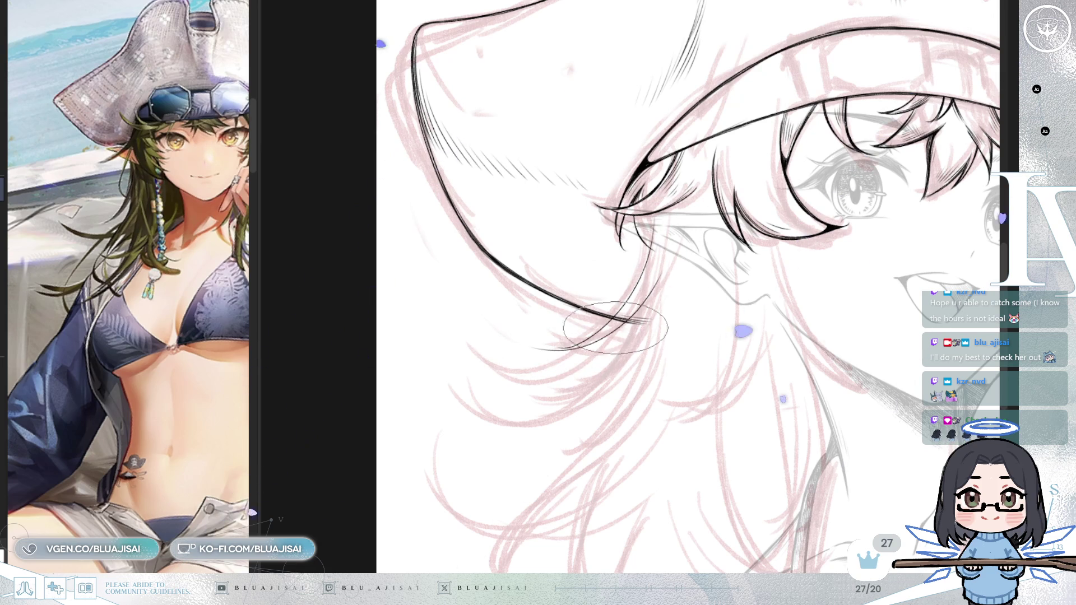
mouse_move(639, 302)
left_mouse_down()
mouse_move(483, 430)
mouse_move(467, 406)
left_mouse_up()
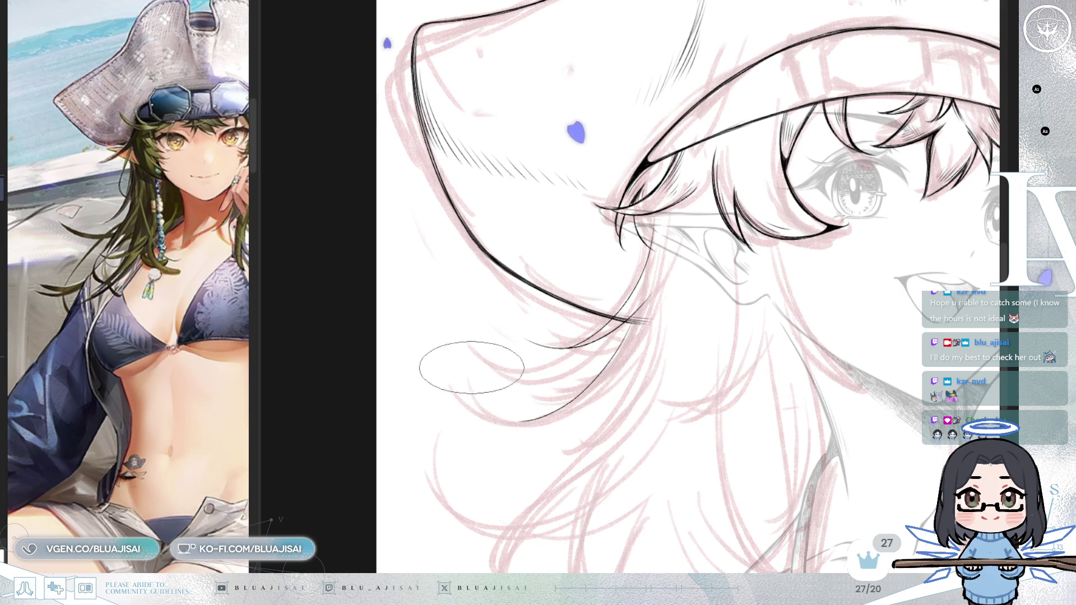
left_click_drag(474, 376, 513, 427)
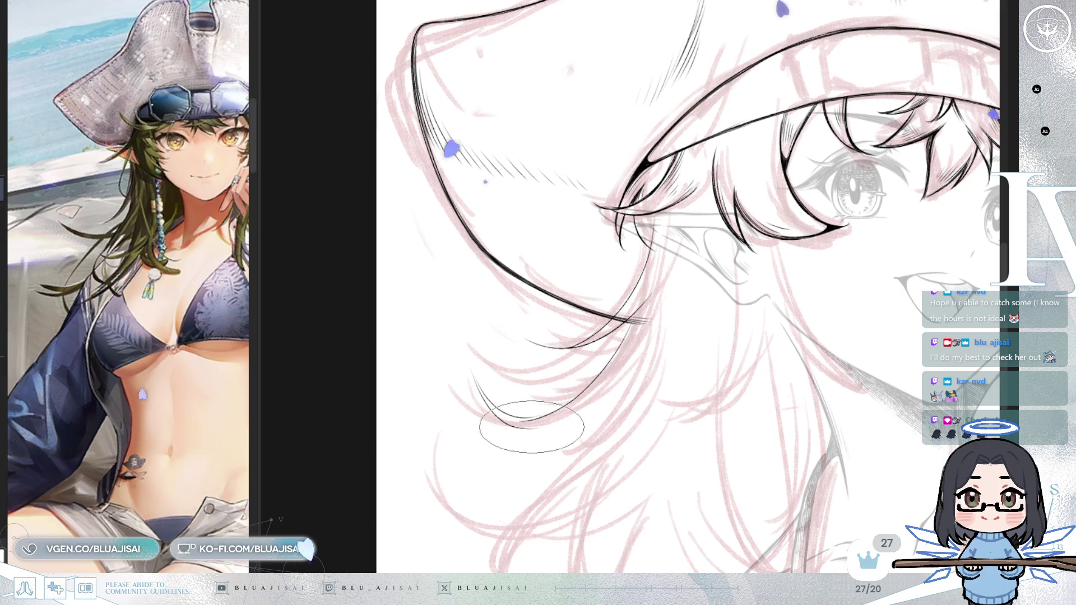
left_click_drag(478, 379, 522, 420)
left_click_drag(469, 360, 559, 430)
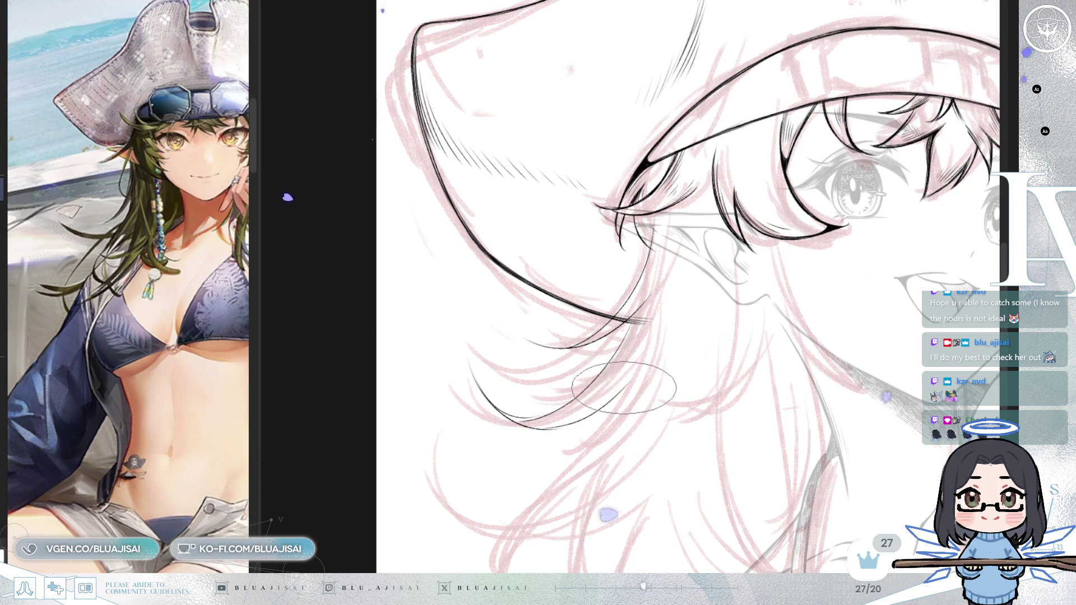
Step: Ink long strands running down beside the face, one ending in a small curl
left_click_drag(651, 360, 670, 307)
left_click_drag(667, 242, 521, 493)
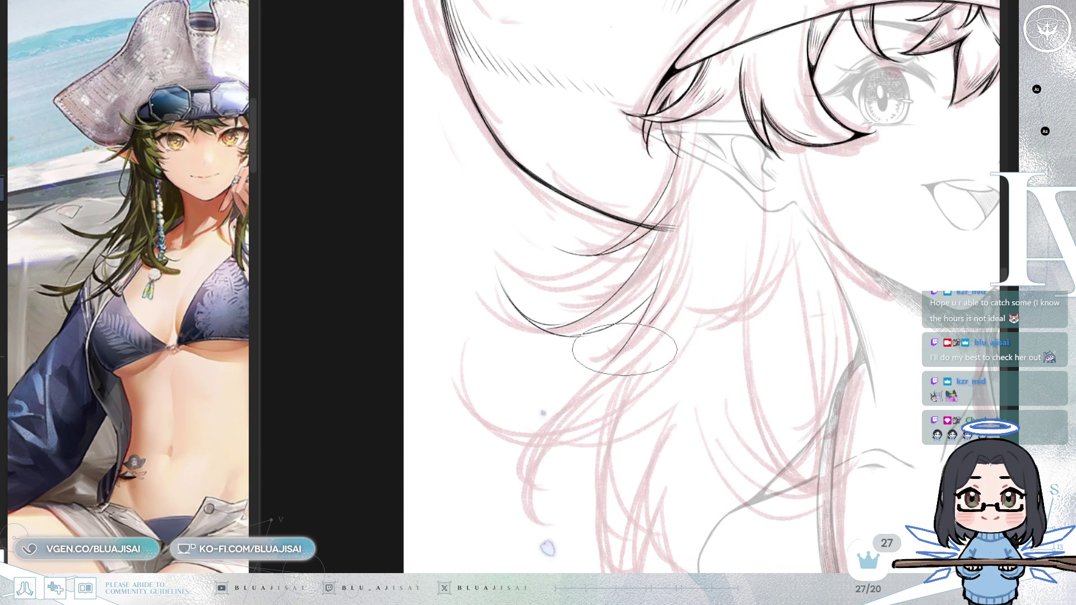
left_click_drag(632, 366, 533, 518)
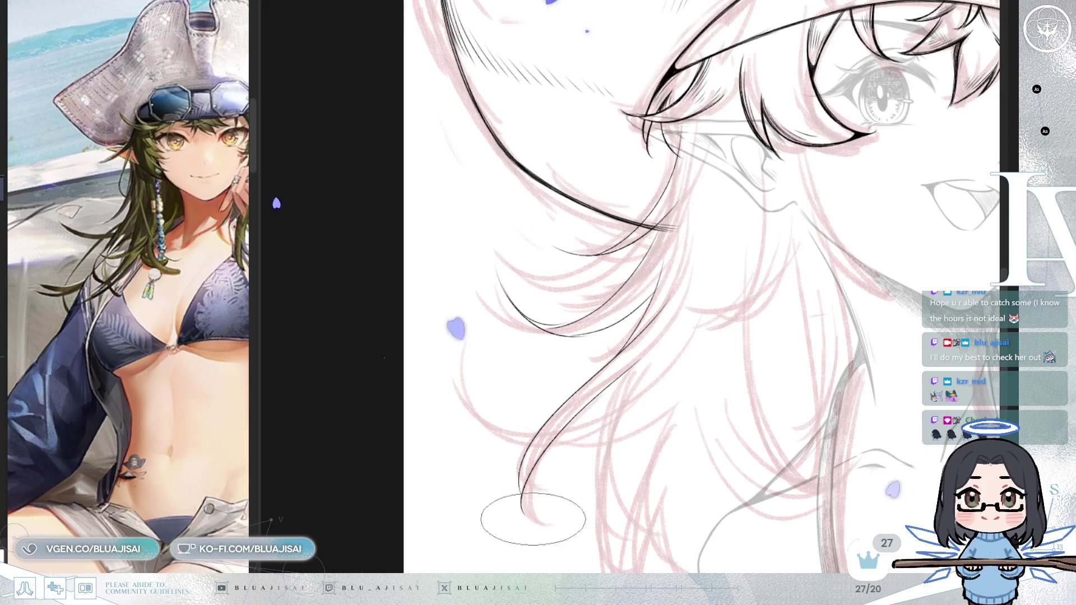
left_click_drag(589, 425, 539, 522)
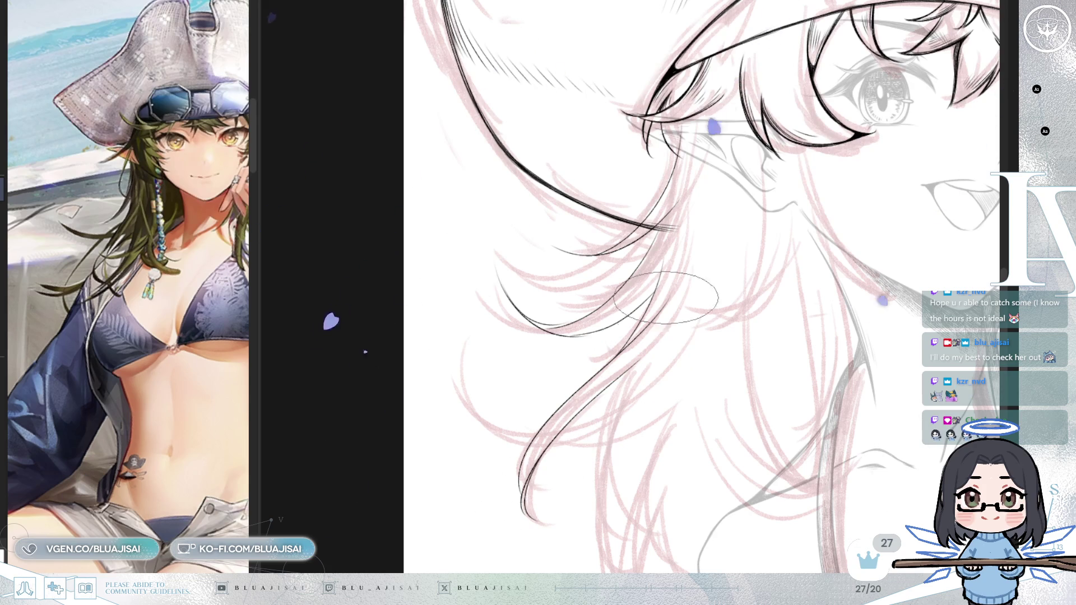
left_click_drag(666, 299, 648, 356)
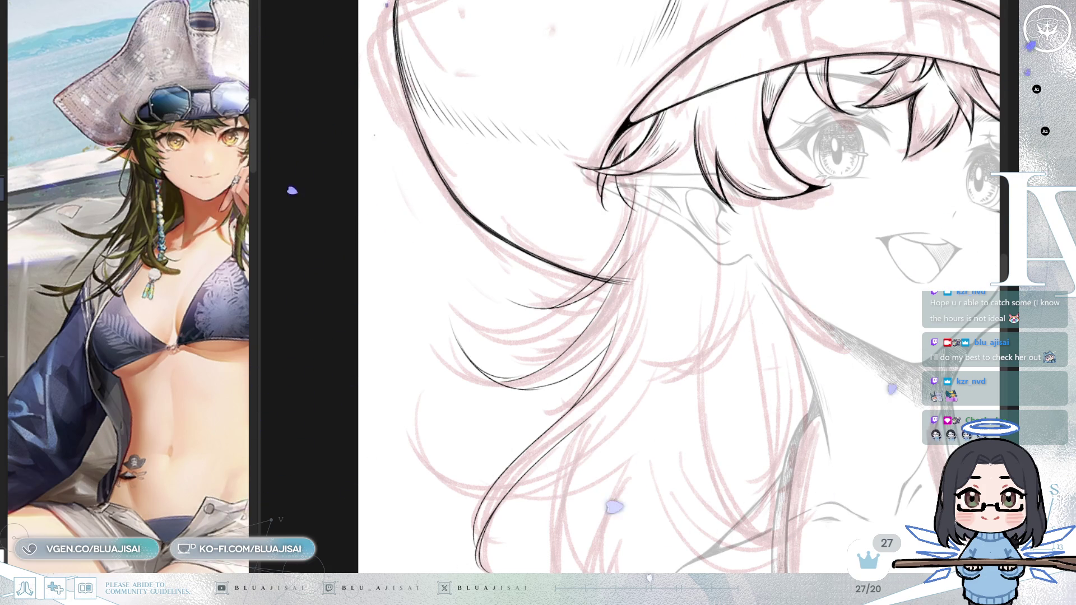
mouse_move(766, 320)
left_mouse_down()
mouse_move(737, 325)
mouse_move(739, 271)
left_mouse_up()
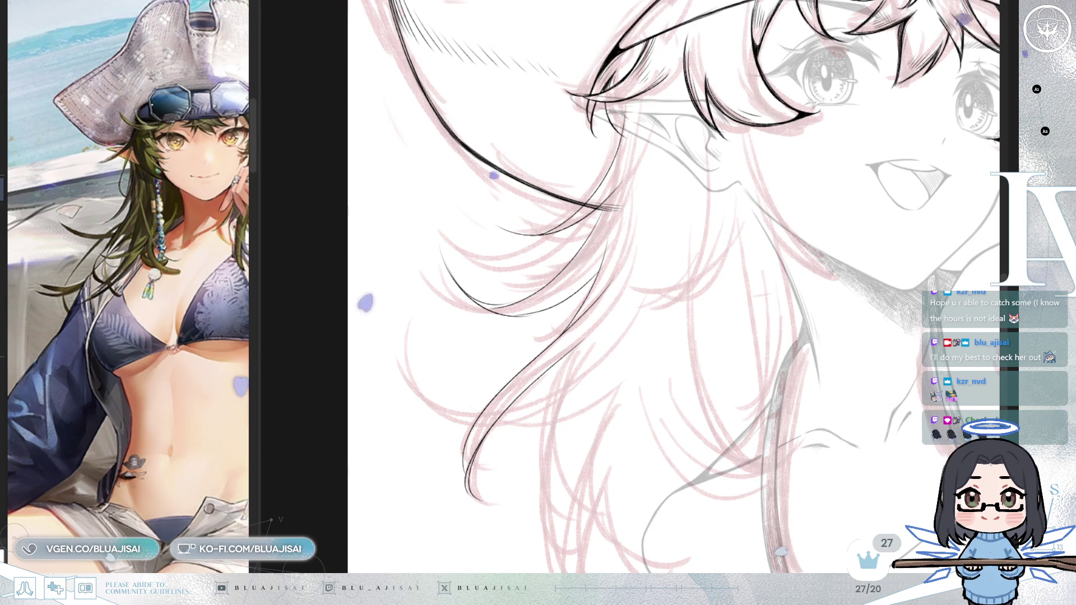
scroll(614, 204, "down", 3)
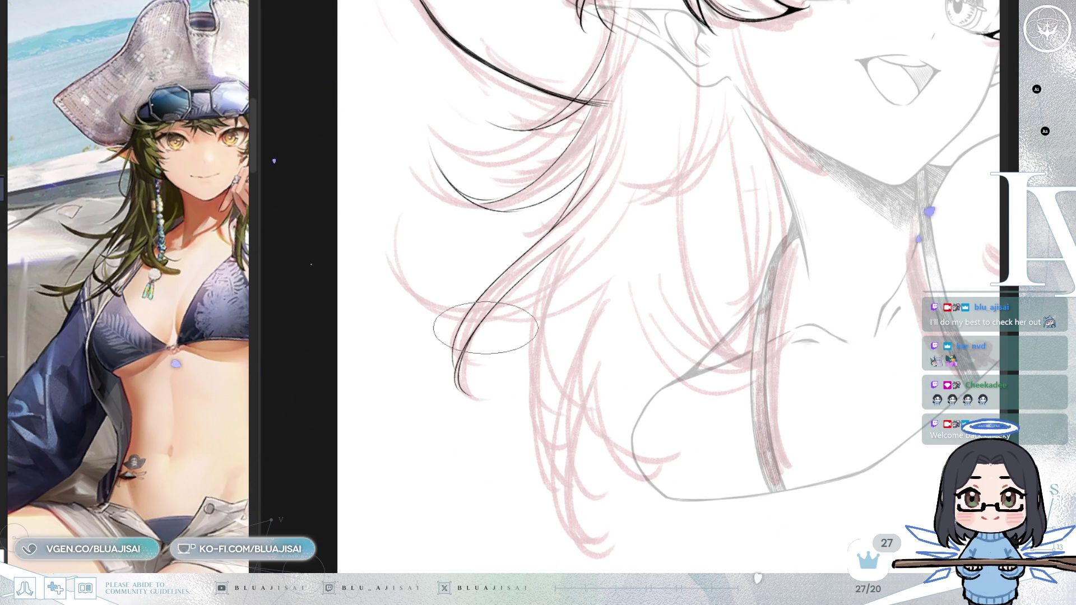
Step: Erase the strand's lower tail, redraw it as a smoother curve and extend the inner hair line
left_click_drag(565, 241, 461, 360)
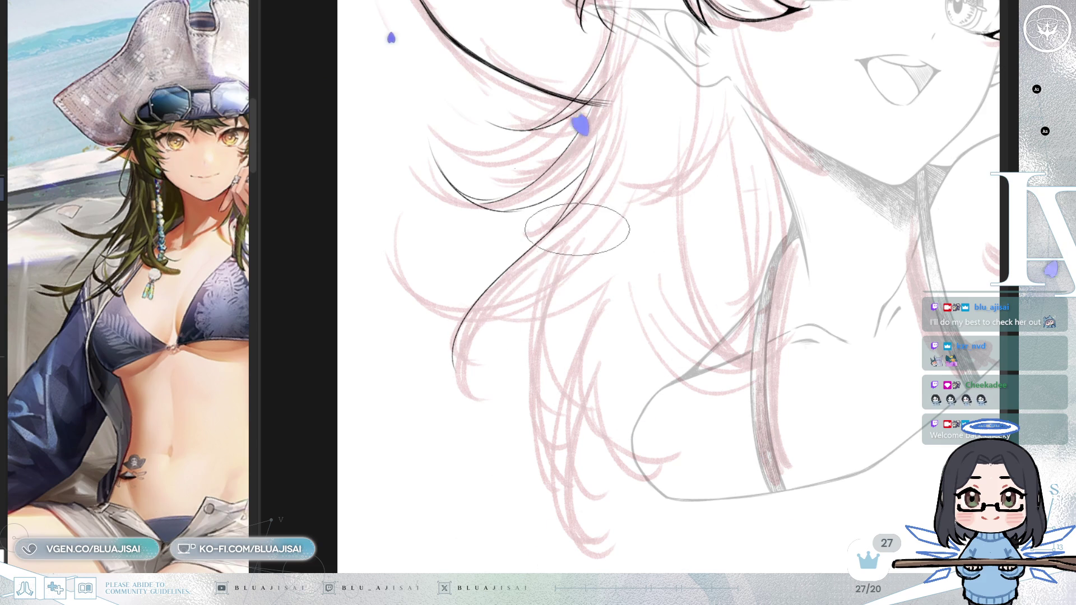
left_click_drag(580, 239, 468, 393)
left_click_drag(496, 316, 465, 399)
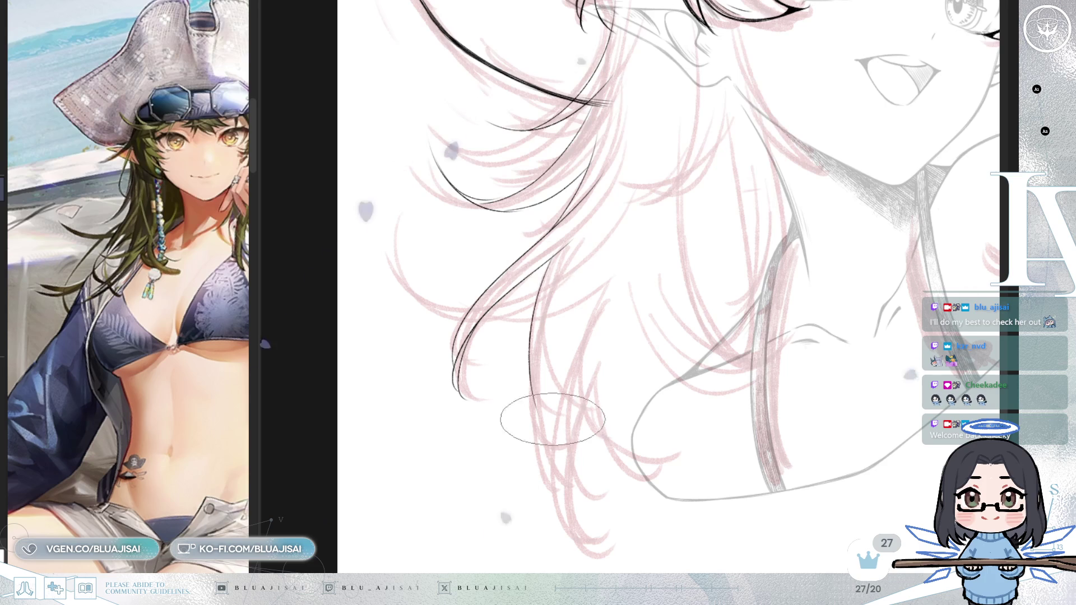
Step: Ink several new long black strands hanging down, then bring the shoulder hair into view
left_click_drag(554, 260, 531, 395)
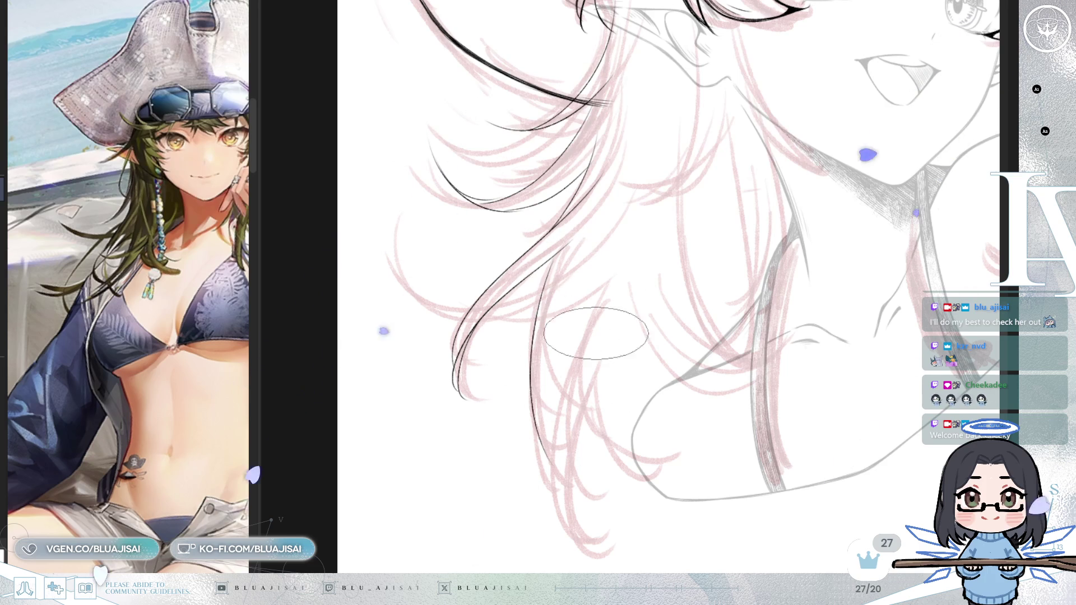
left_click_drag(603, 313, 561, 497)
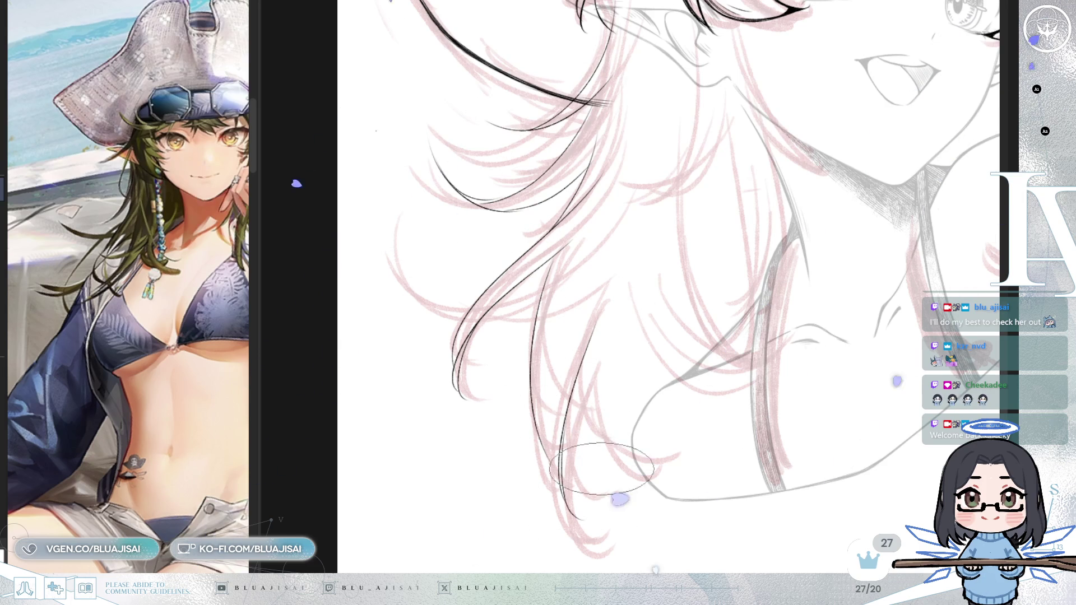
left_click_drag(565, 421, 842, 196)
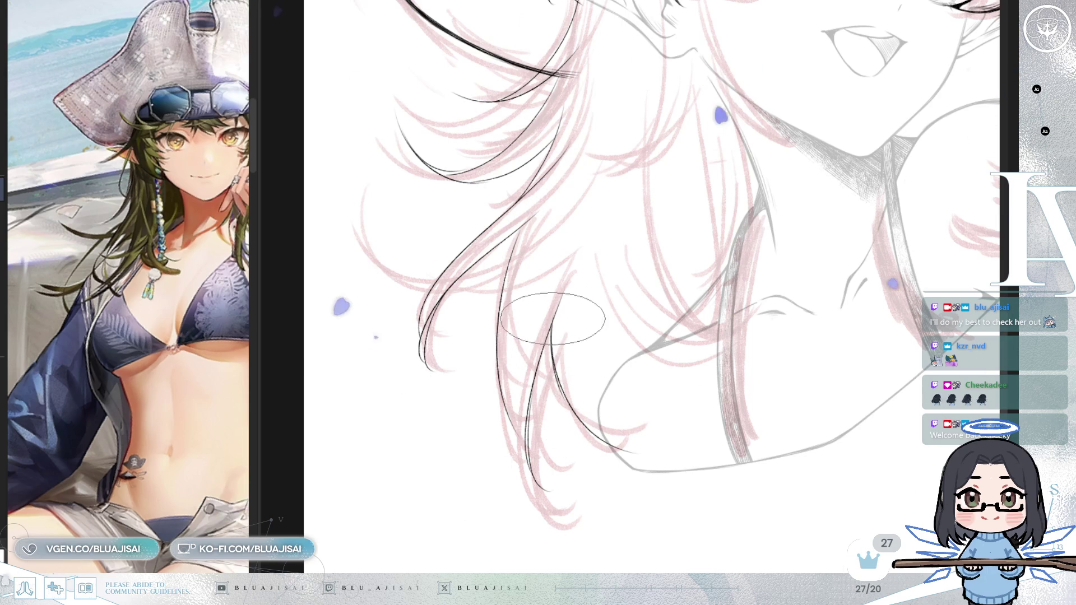
left_click_drag(776, 323, 757, 415)
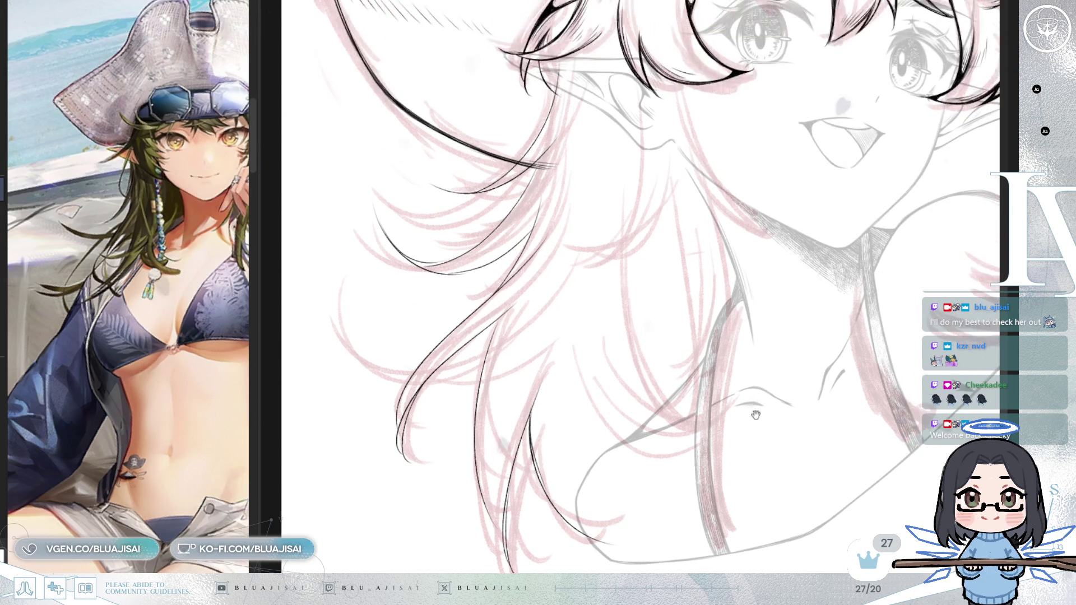
scroll(802, 278, "down", 1)
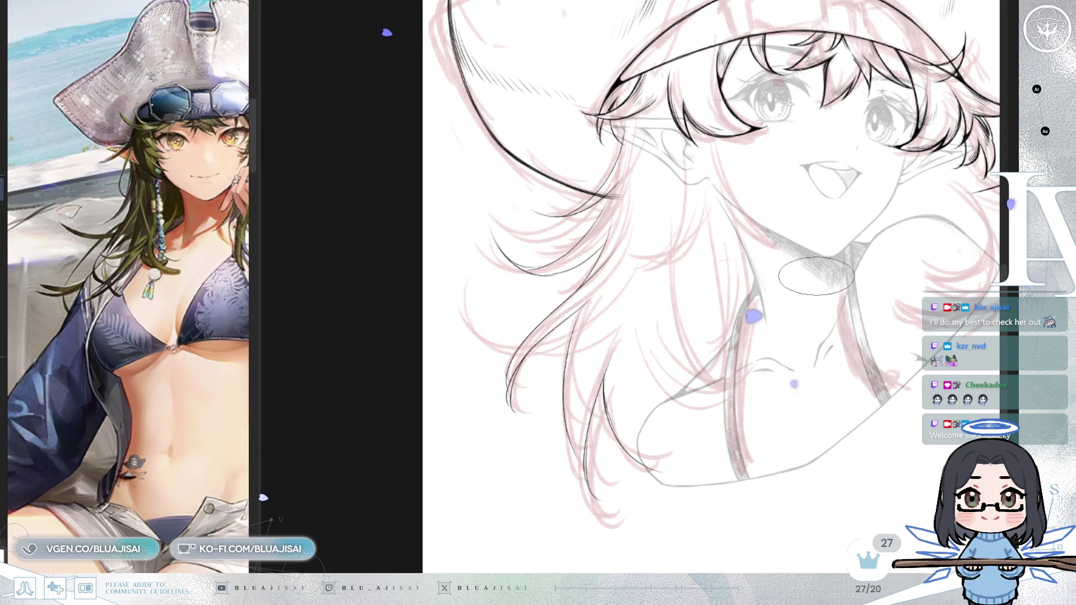
Step: Tilt the canvas and ink two thin hair strands trailing down beside the shoulder
key("ctrl+]")
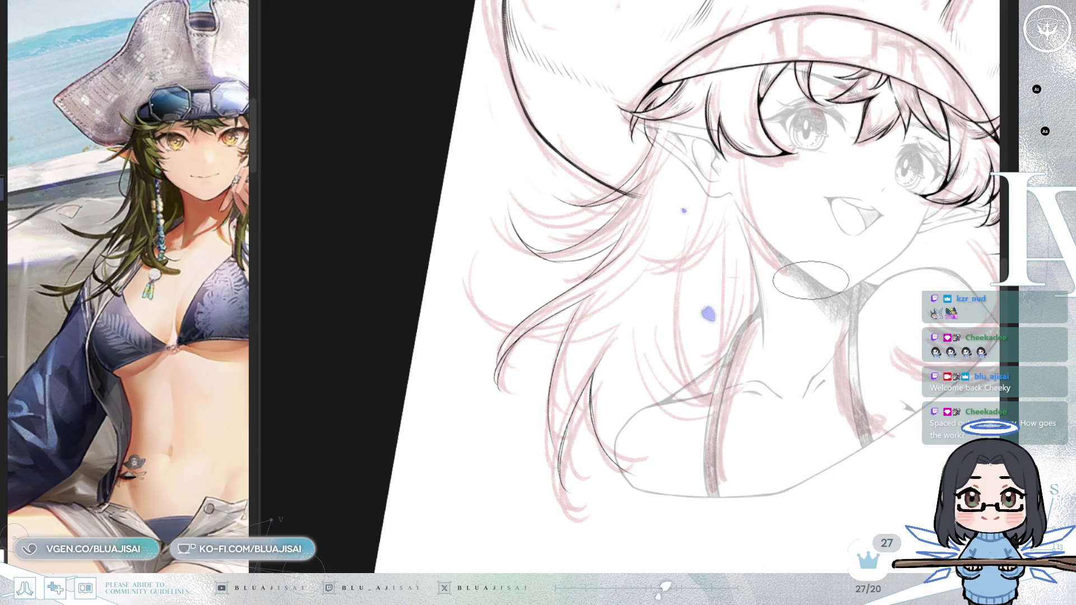
scroll(812, 280, "up", 3)
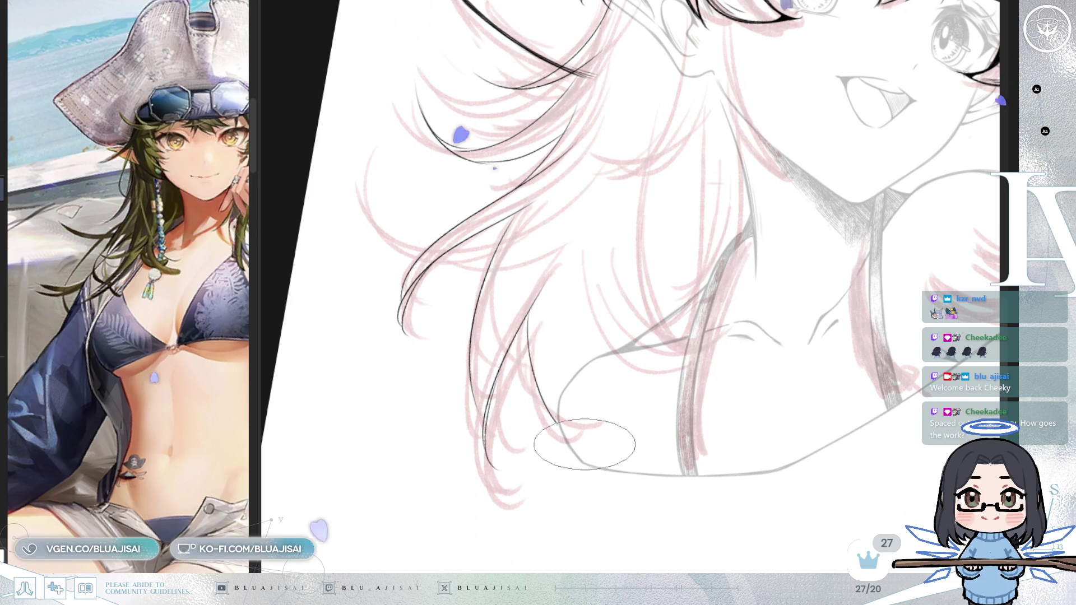
left_click_drag(521, 320, 552, 432)
left_click_drag(543, 324, 564, 444)
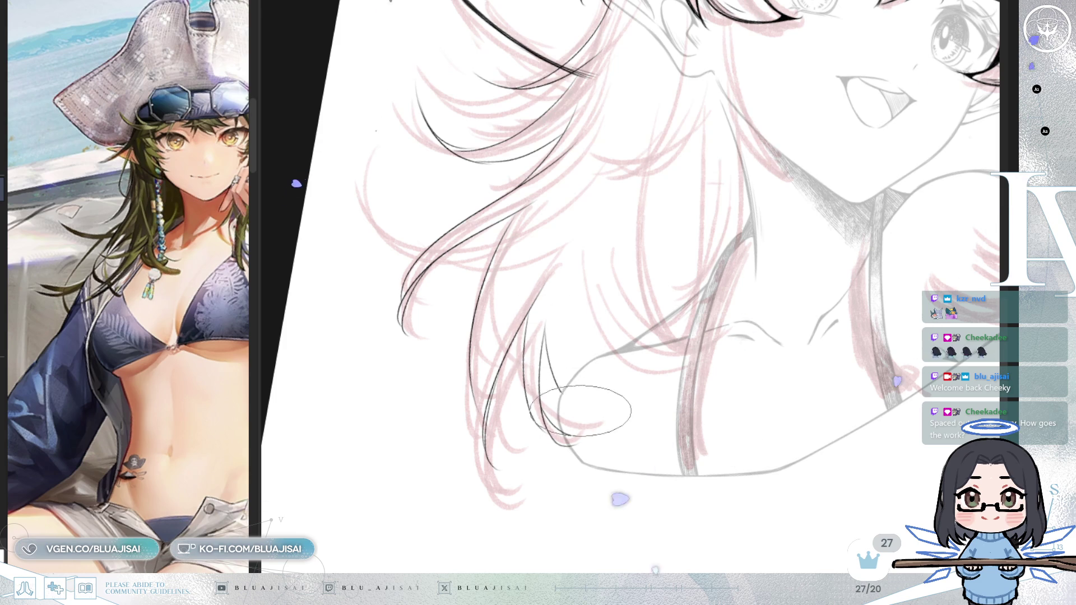
scroll(787, 213, "down", 3)
scroll(787, 213, "down", 2)
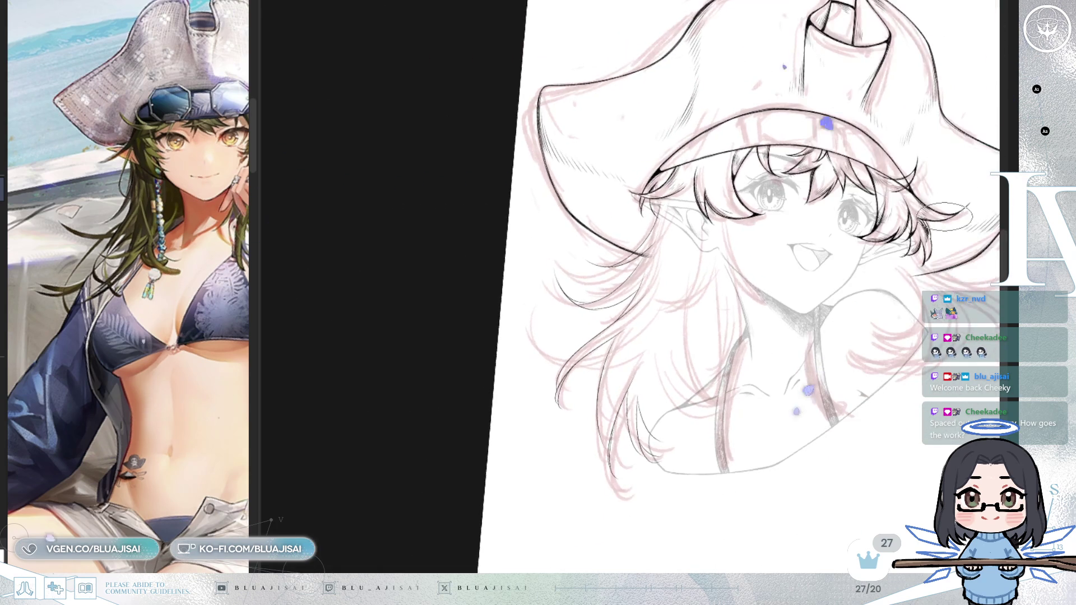
scroll(882, 236, "up", 2)
scroll(739, 266, "up", 2)
scroll(739, 266, "up", 2)
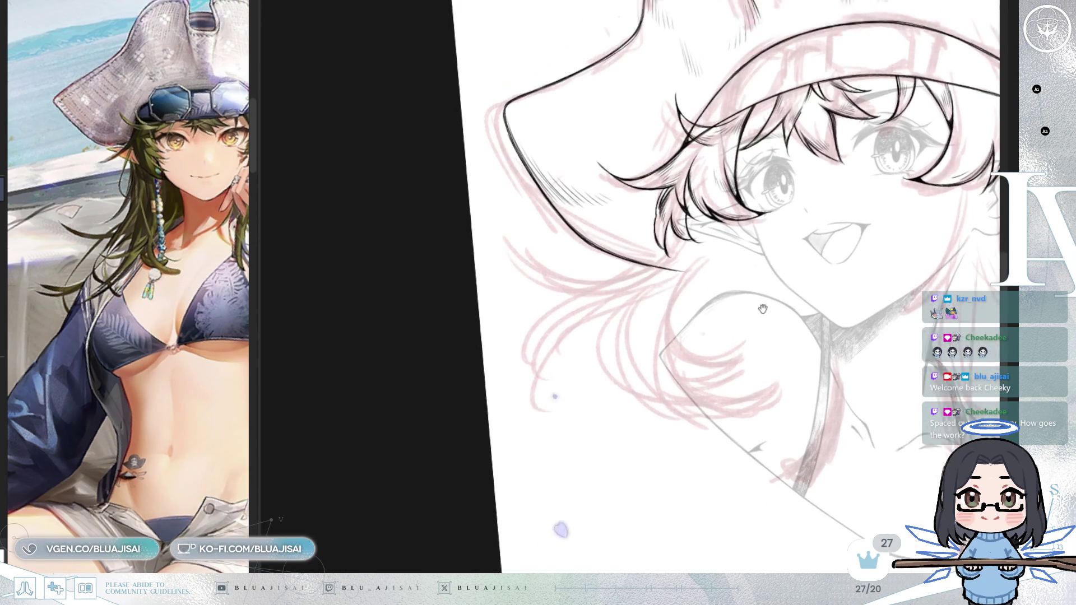
scroll(739, 266, "up", 1)
scroll(743, 248, "up", 1)
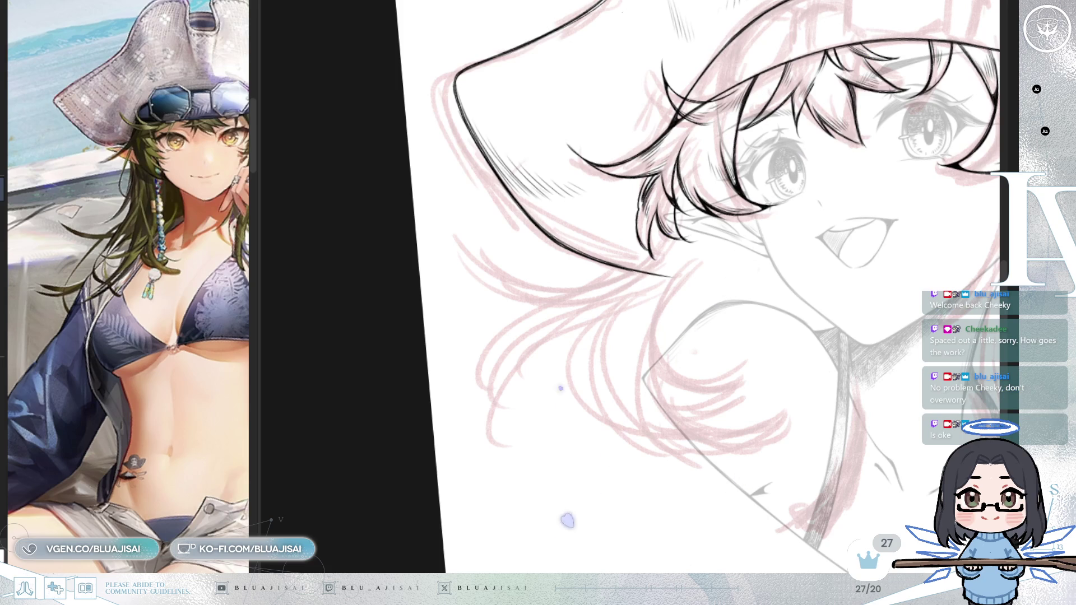
Step: Ink a strand curve beneath the hat brim (undoing one attempt), add an upward curve, then mirror to check
left_click_drag(692, 256, 664, 243)
key("ctrl+z")
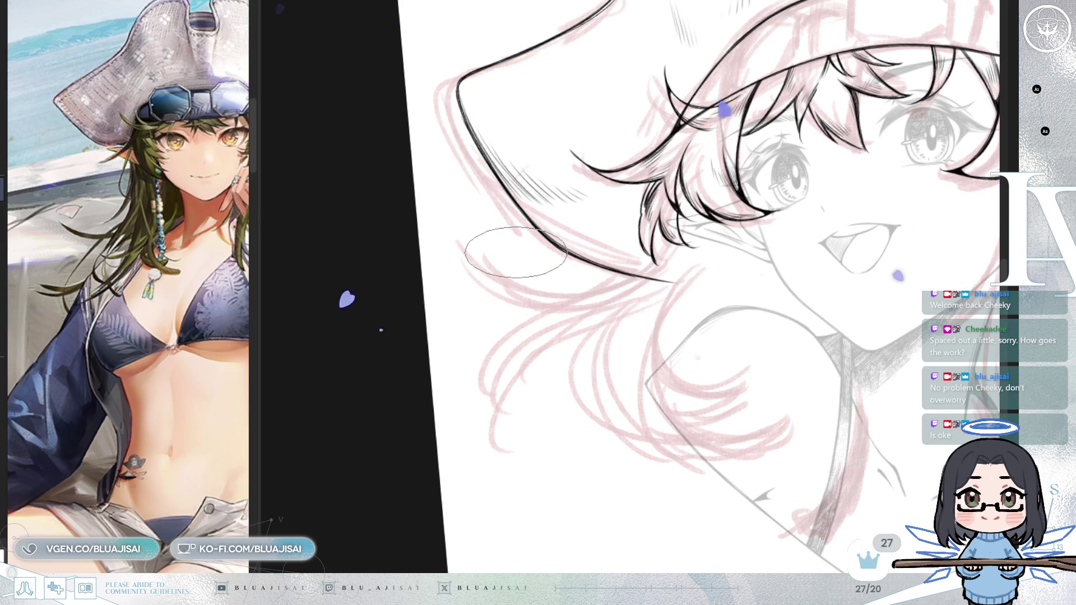
left_click_drag(461, 239, 668, 280)
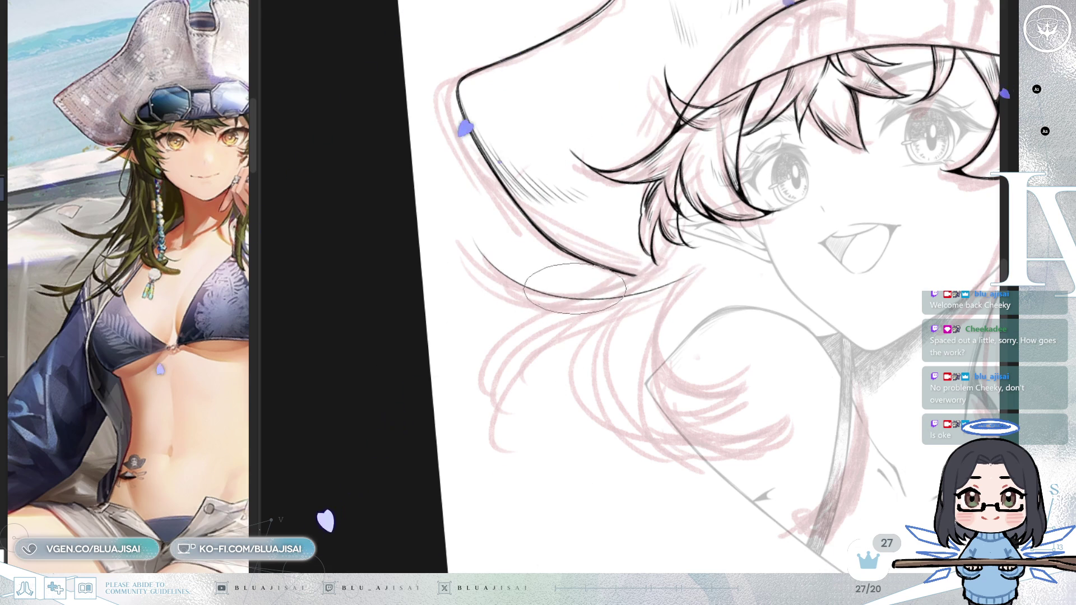
scroll(575, 286, "up", 1)
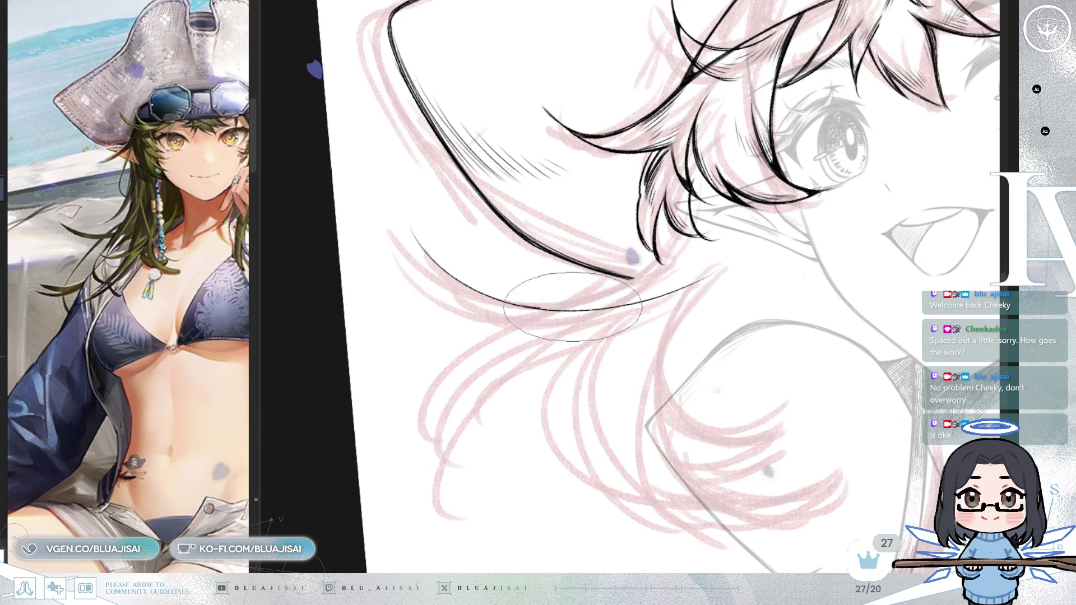
left_click_drag(513, 305, 660, 255)
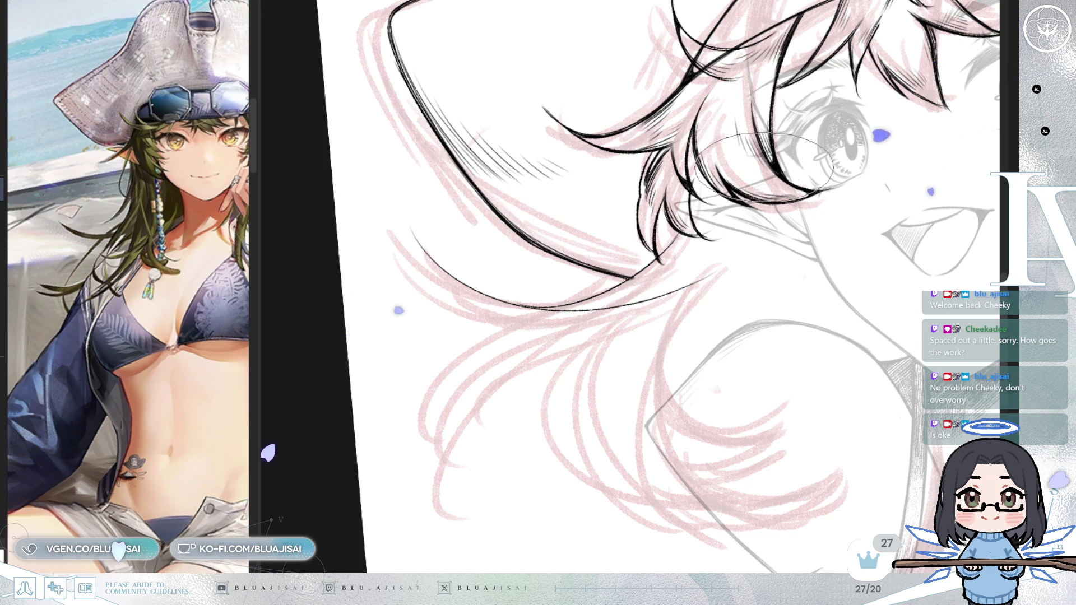
key("h")
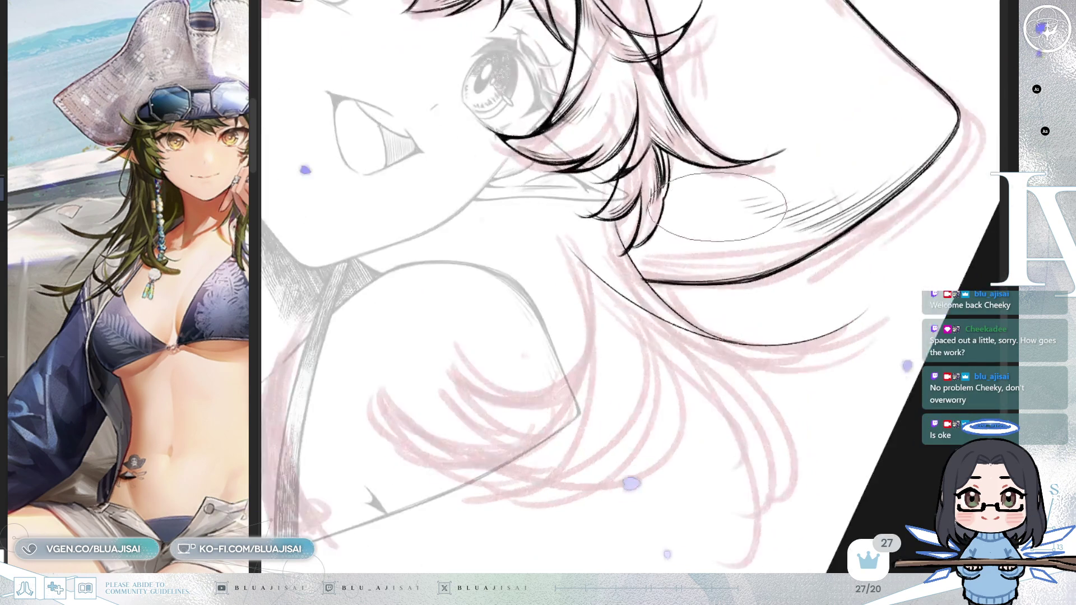
Step: Rotate the canvas to a flatter inking angle, briefly mirroring to check the drawing
left_click_drag(719, 206, 668, 226)
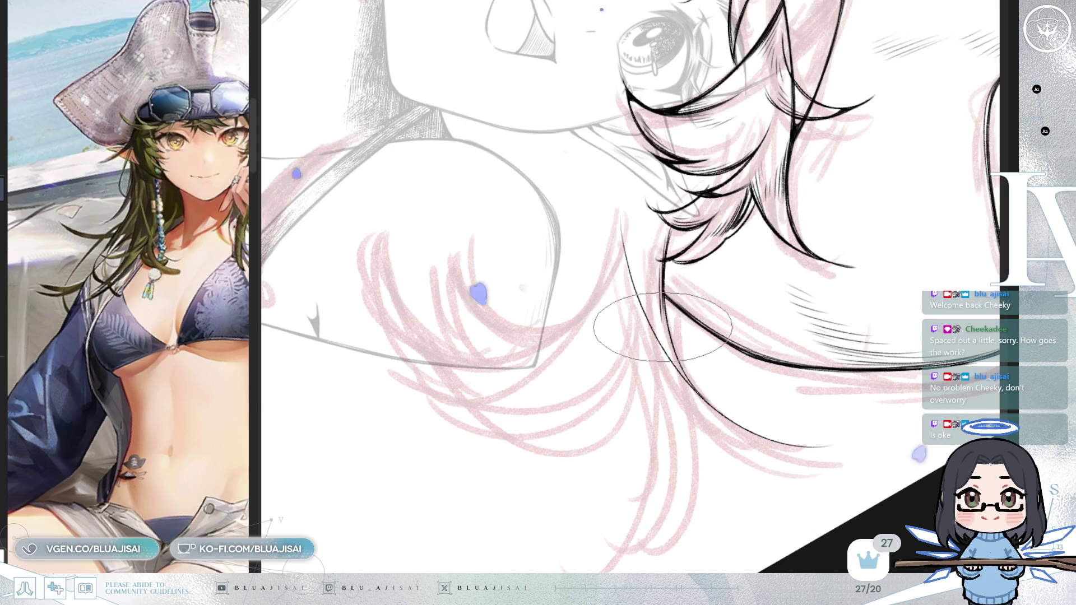
mouse_move(661, 287)
left_mouse_down()
mouse_move(678, 305)
mouse_move(665, 315)
left_mouse_up()
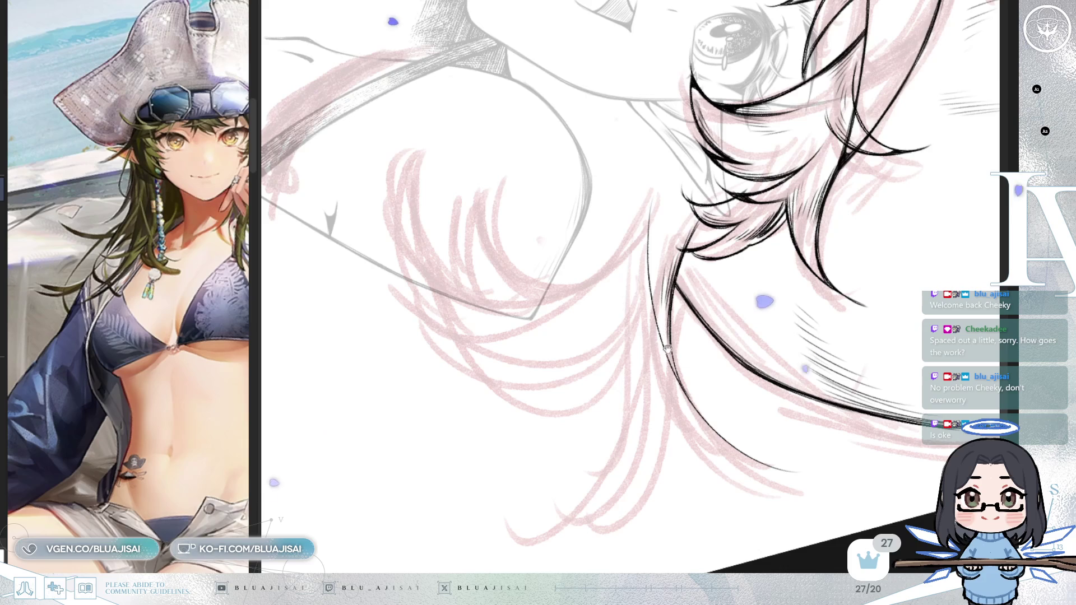
left_click_drag(667, 349, 665, 325)
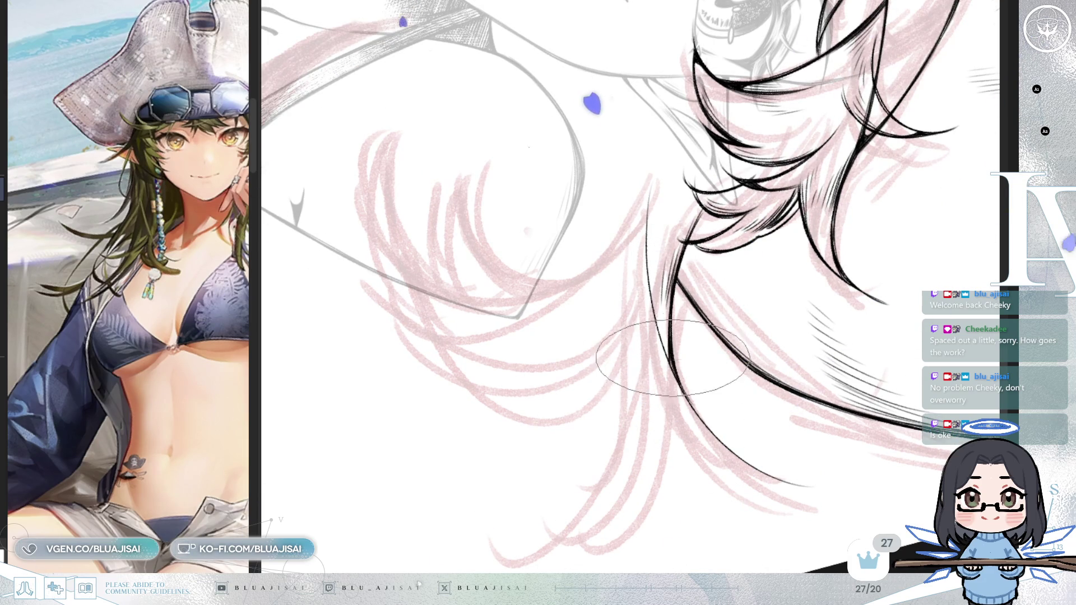
key("h")
key("h")
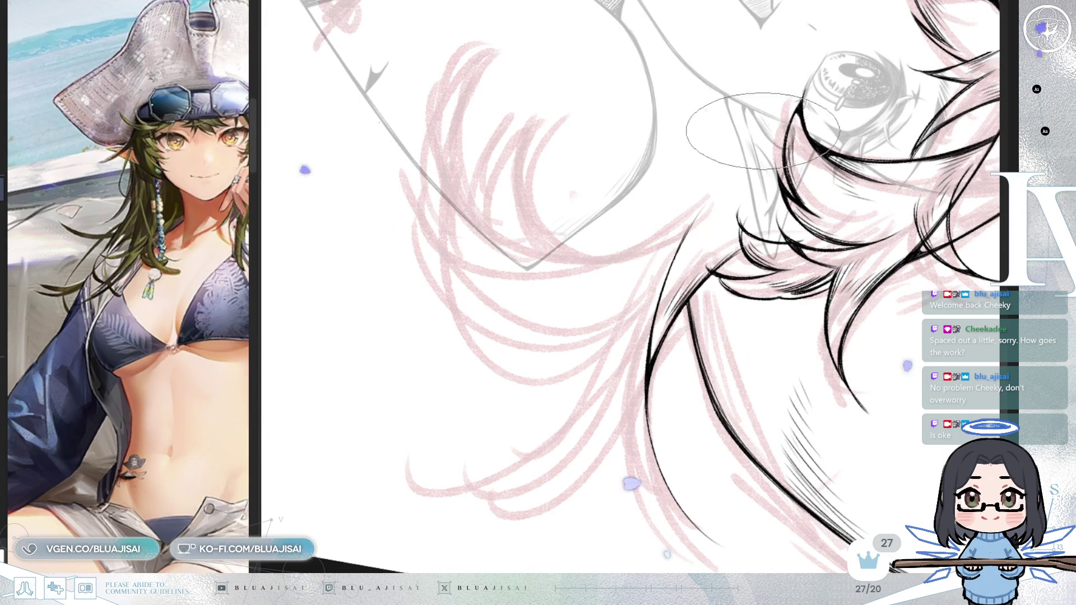
left_click_drag(636, 241, 648, 251)
scroll(649, 249, "up", 1)
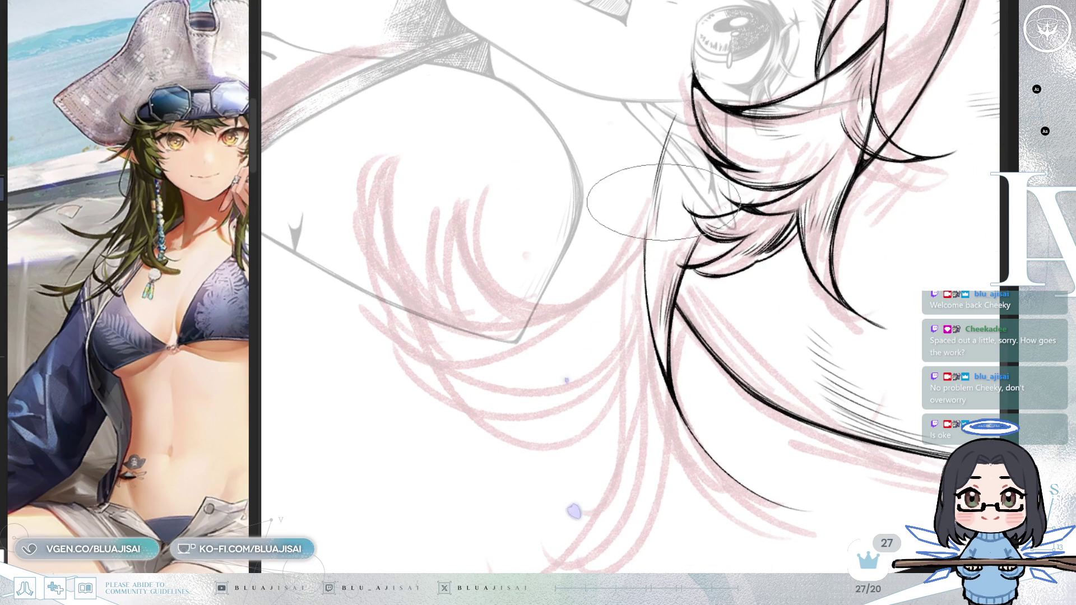
left_click_drag(656, 217, 774, 253)
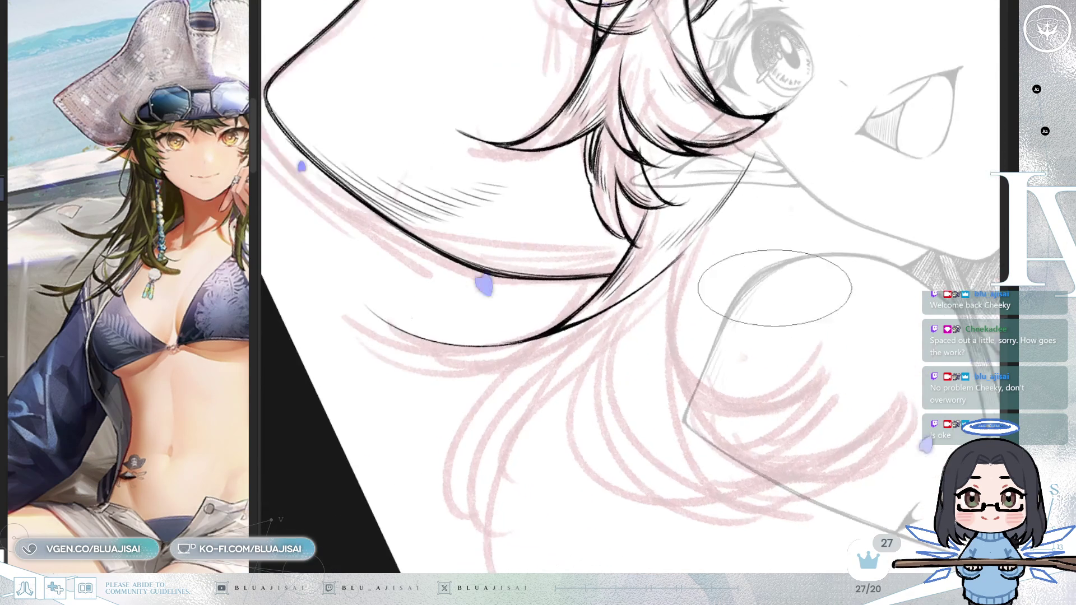
Step: Ink two lower hair strands, redoing the first, plus two long strands falling downward
left_click_drag(393, 250, 611, 306)
key("ctrl+z")
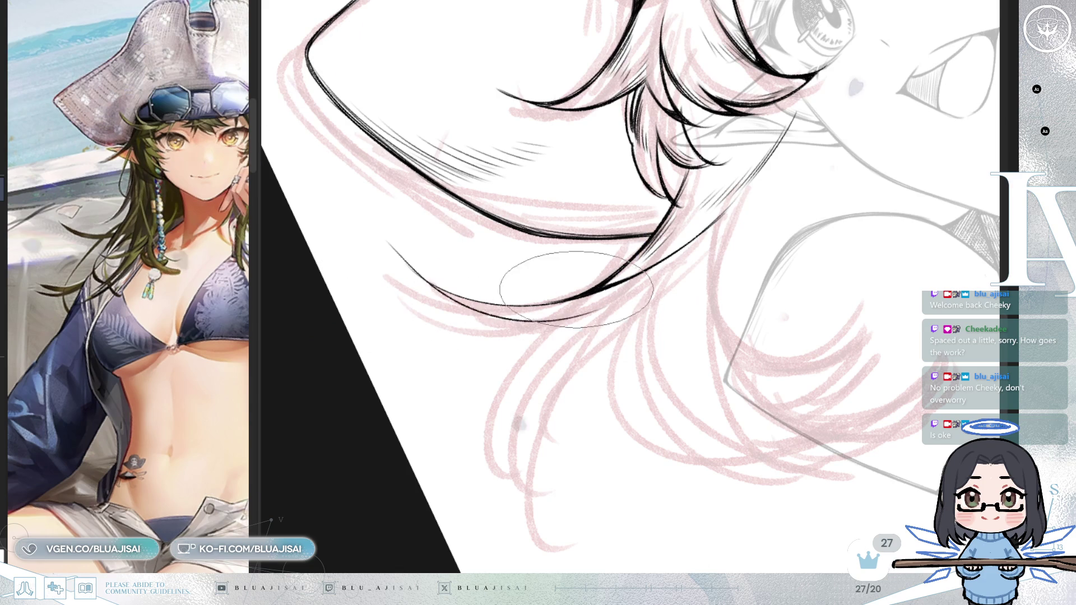
left_click_drag(380, 240, 620, 294)
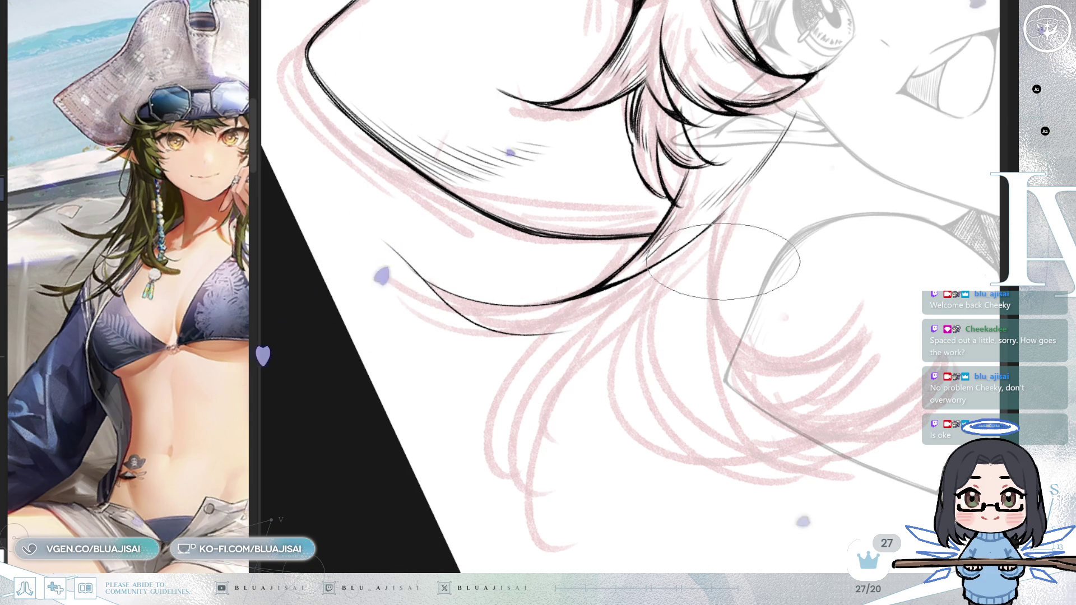
left_click_drag(725, 262, 810, 268)
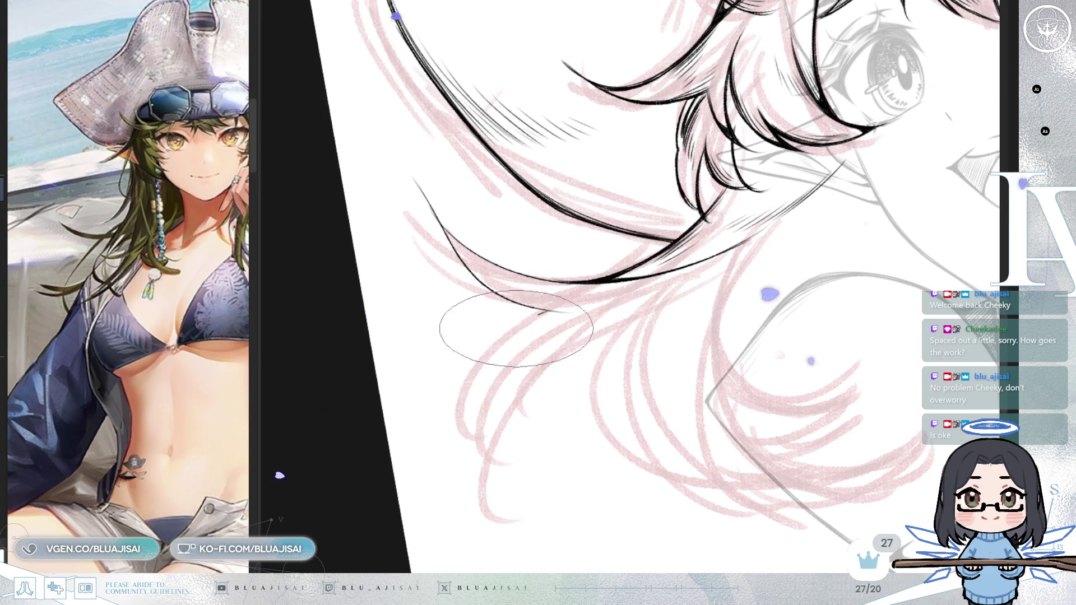
left_click_drag(547, 312, 485, 441)
left_click_drag(708, 292, 492, 497)
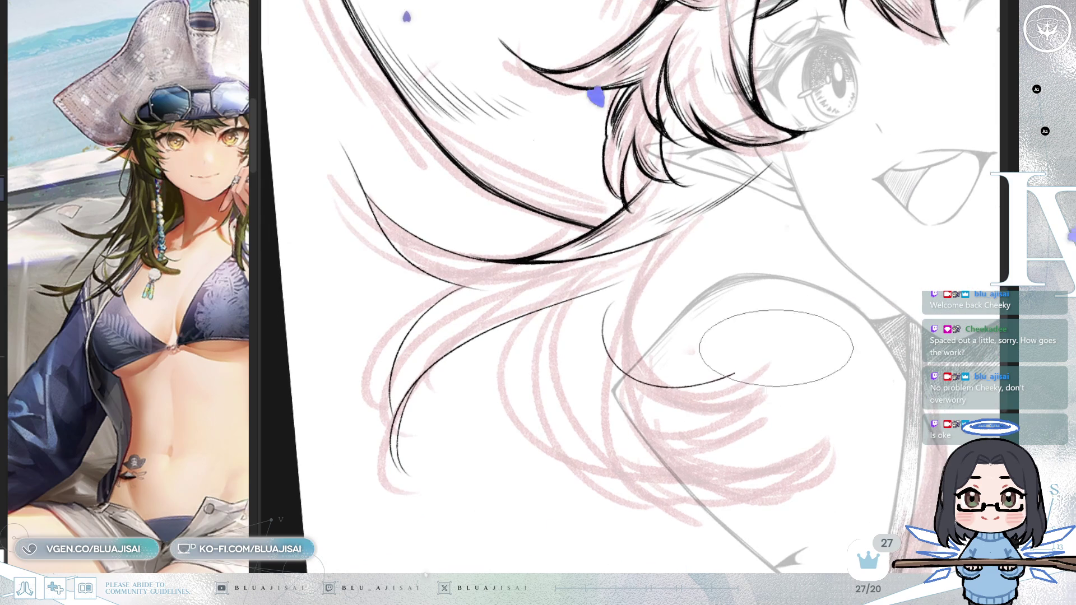
Step: Ink a thin curve across the lower hair and an upward strand, then solidify a broken curve
left_click_drag(605, 307, 753, 362)
key("ctrl+z")
left_click_drag(592, 328, 765, 357)
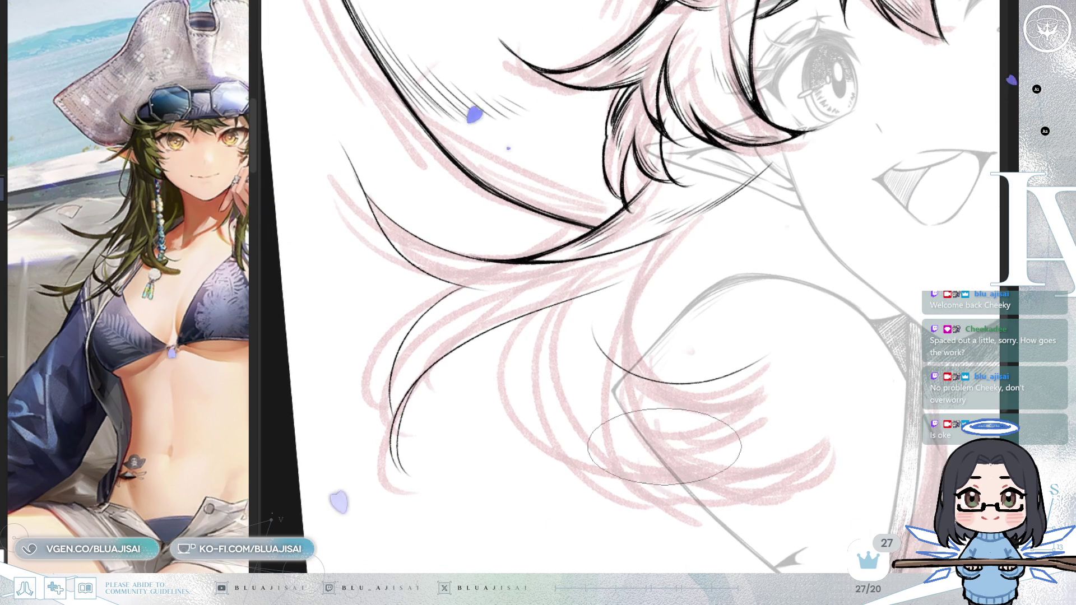
left_click_drag(610, 423, 780, 318)
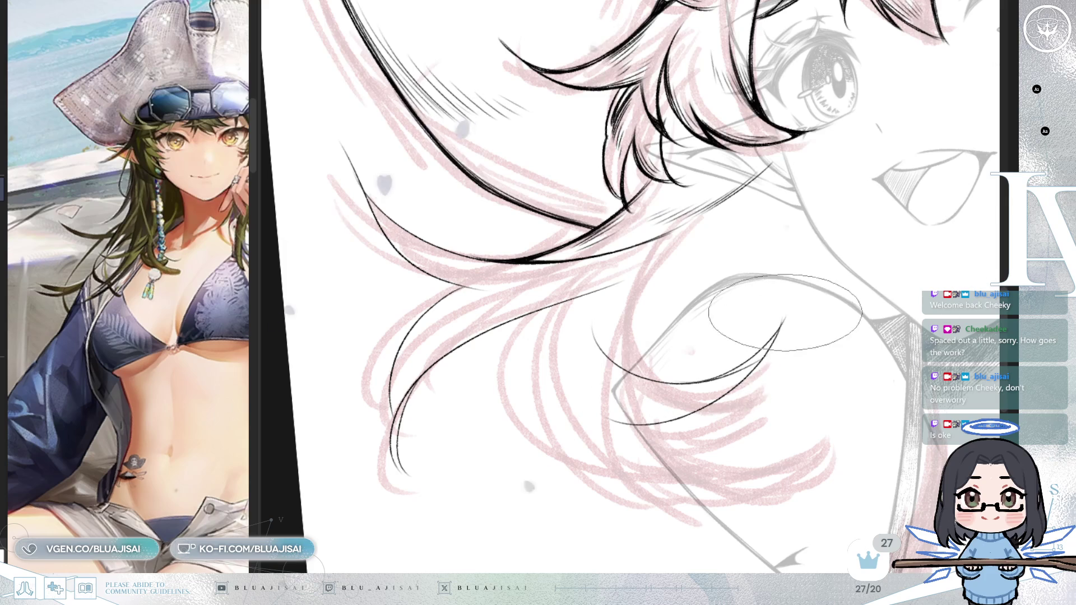
key("h")
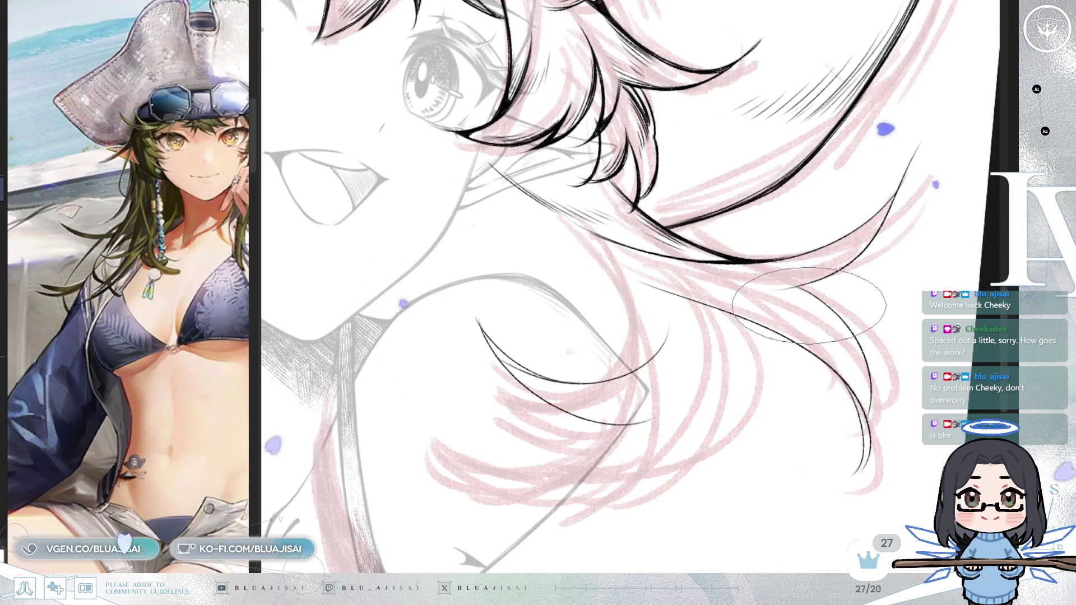
left_click_drag(764, 398, 943, 273)
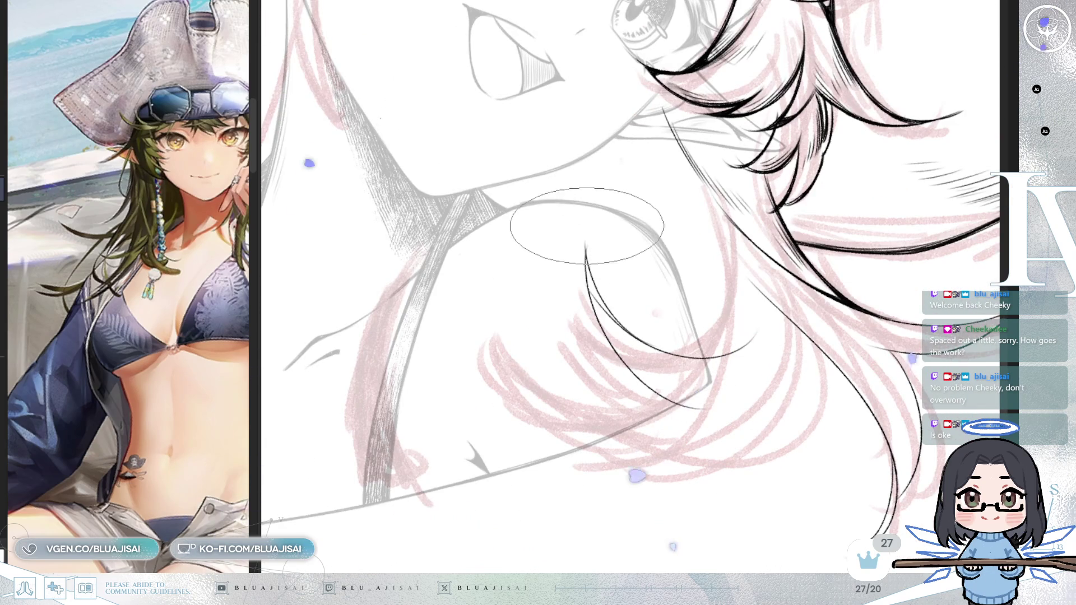
left_click_drag(586, 239, 586, 251)
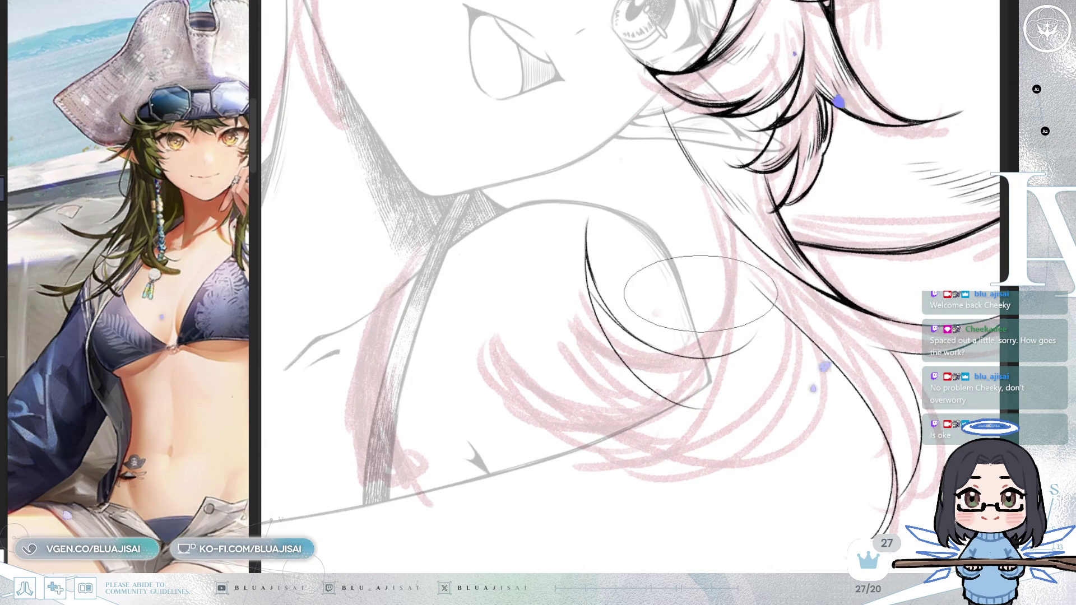
Step: Re-angle the canvas and ink two curved hair strands below the chin
mouse_move(696, 347)
left_mouse_down()
mouse_move(639, 252)
mouse_move(612, 233)
left_mouse_up()
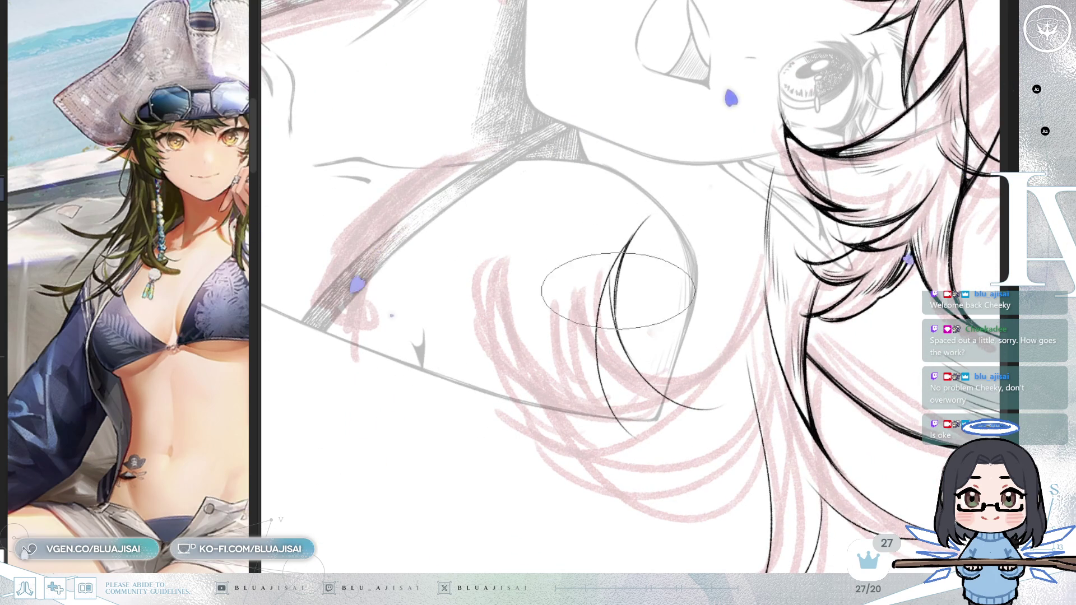
left_click_drag(648, 353, 736, 380)
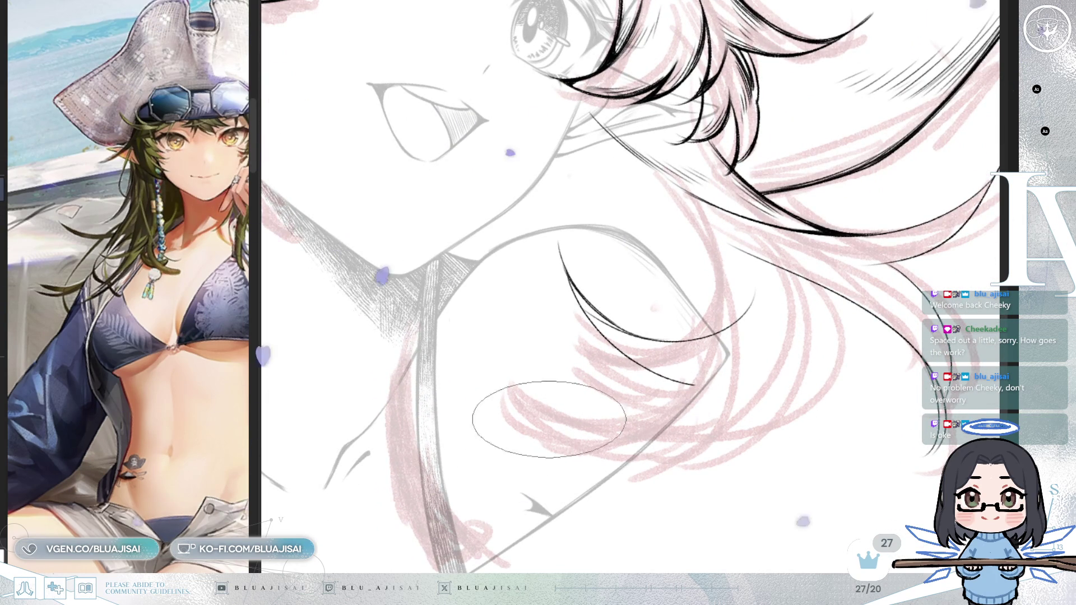
left_click_drag(537, 440, 727, 357)
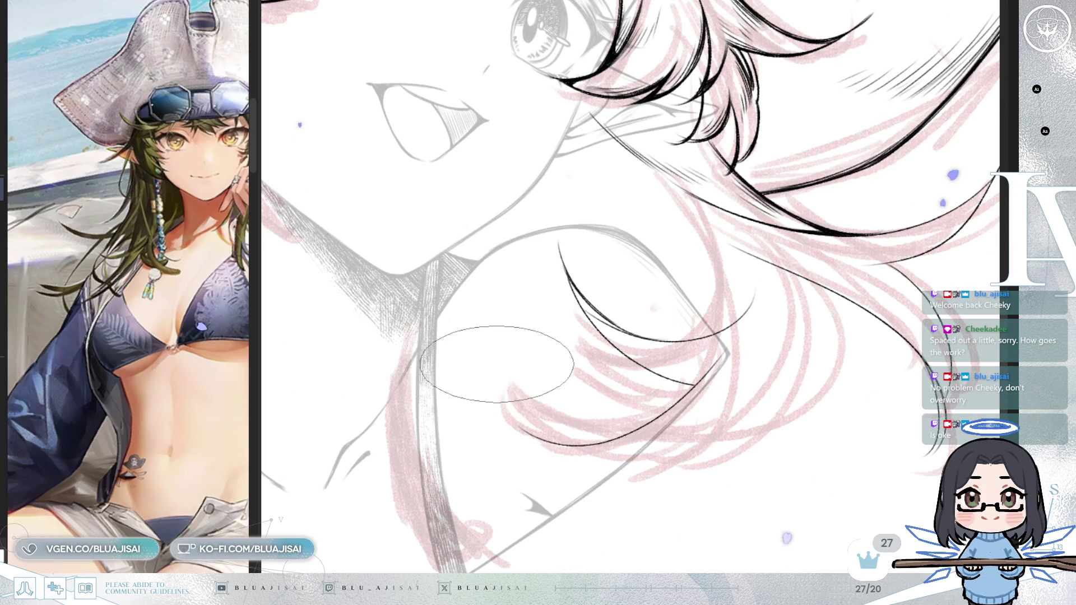
left_click_drag(495, 339, 645, 393)
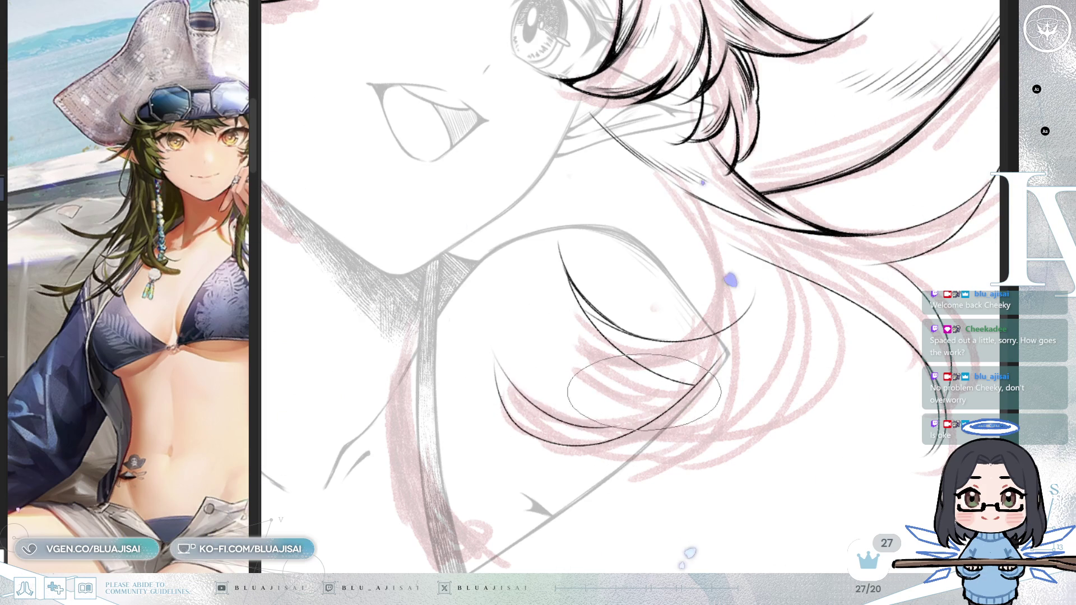
mouse_move(575, 311)
left_mouse_down()
mouse_move(457, 241)
mouse_move(480, 264)
left_mouse_up()
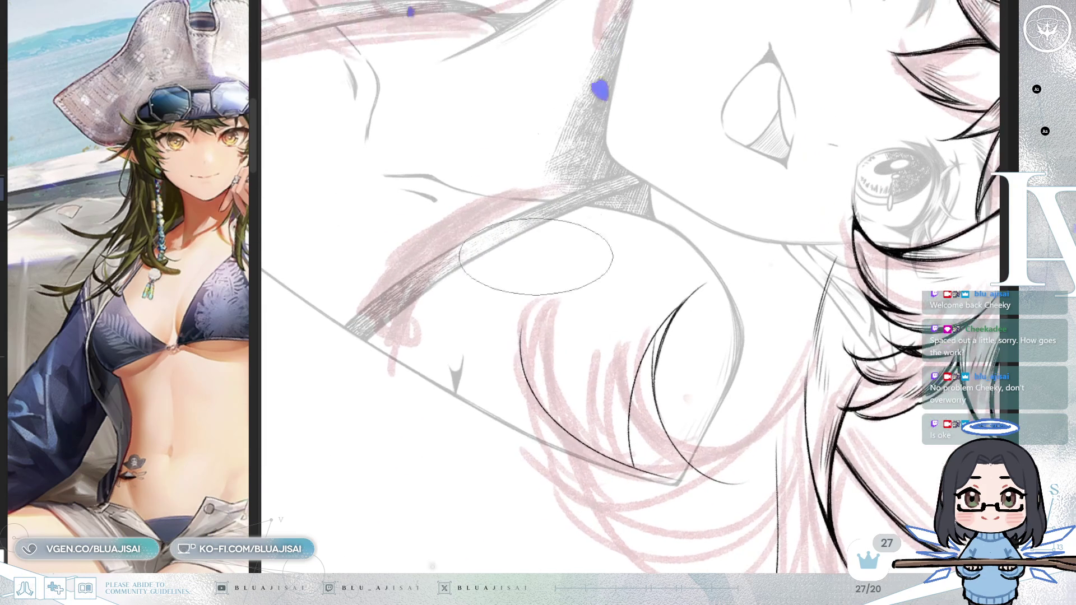
Step: Ink a long strand toward the shoulder, then bring the flowing hair beside the face into view
mouse_move(539, 288)
left_mouse_down()
mouse_move(549, 280)
mouse_move(521, 340)
left_mouse_up()
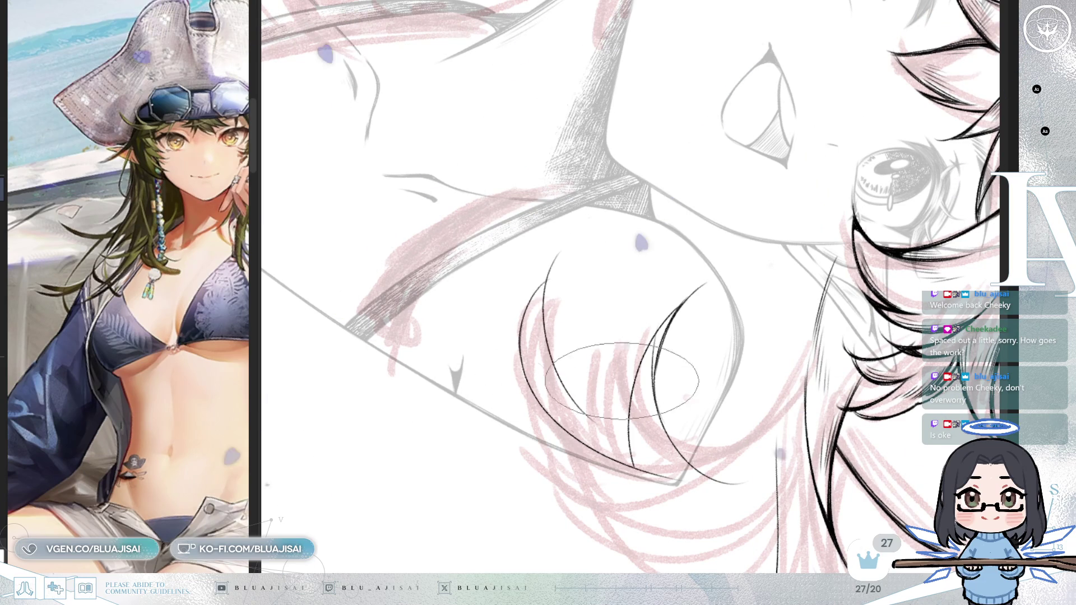
left_click_drag(557, 257, 617, 472)
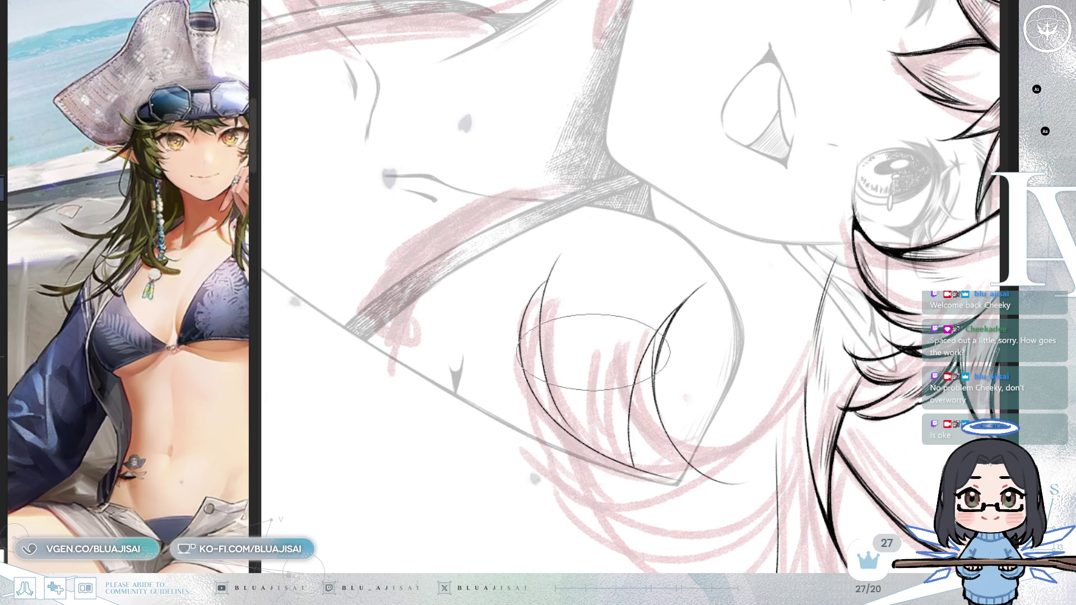
mouse_move(753, 477)
left_mouse_down()
mouse_move(833, 468)
mouse_move(777, 401)
left_mouse_up()
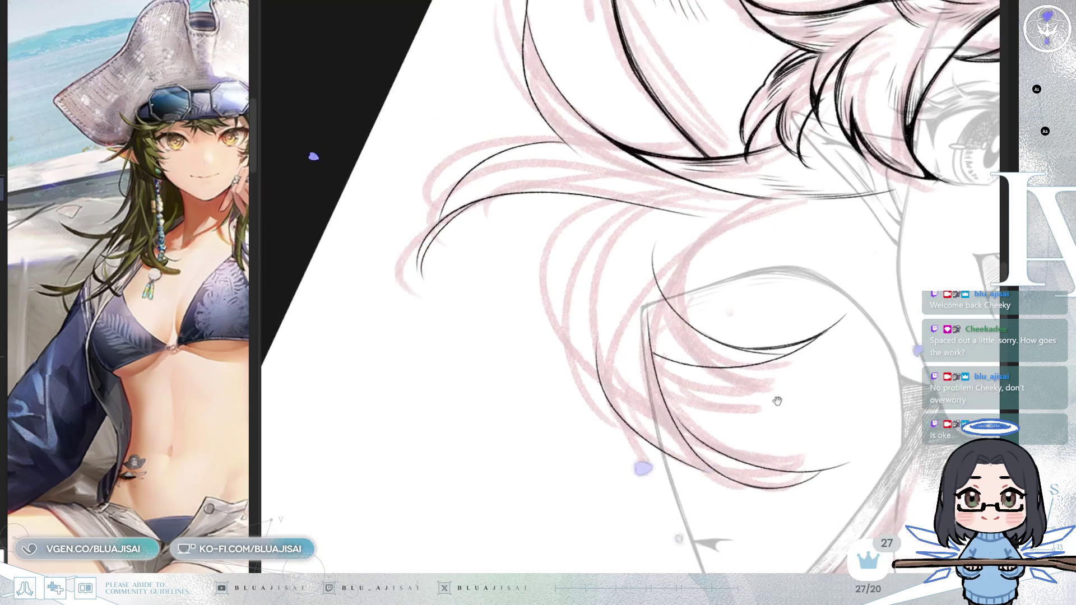
left_click_drag(715, 324, 646, 408)
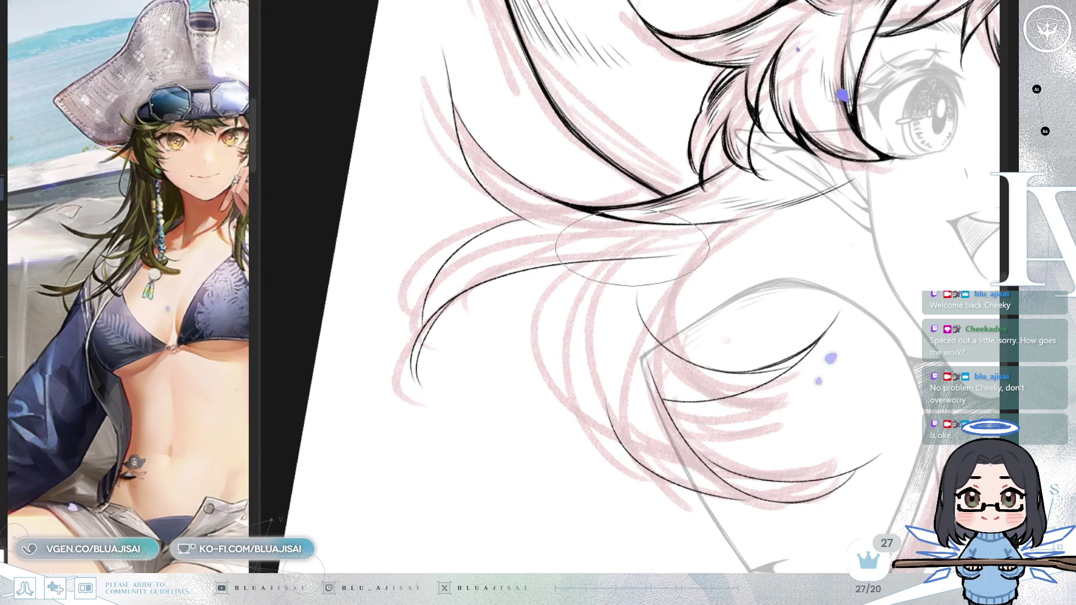
left_click_drag(654, 360, 588, 494)
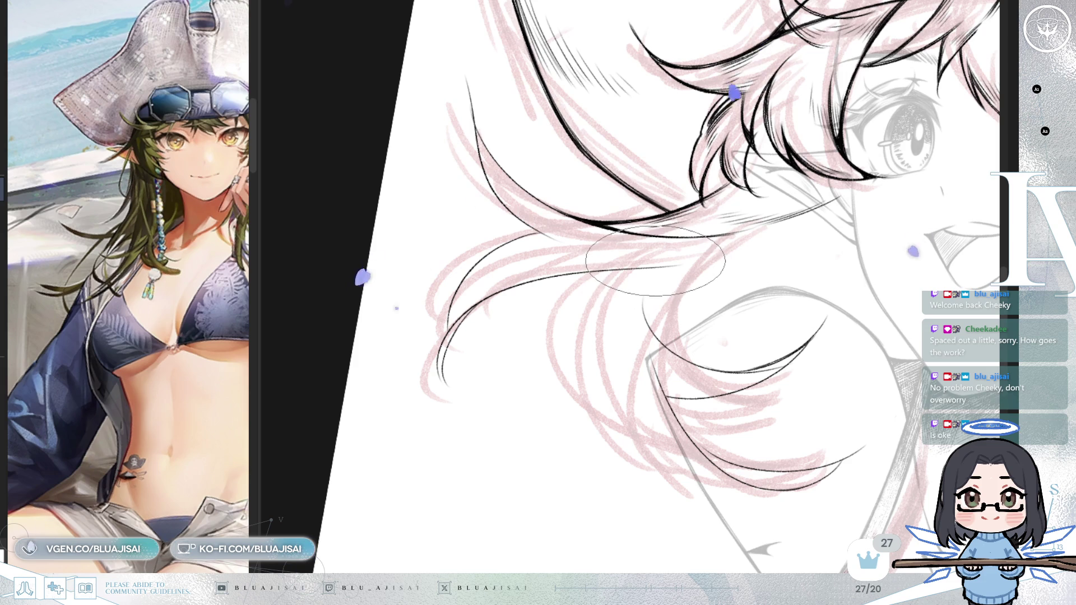
left_click_drag(685, 321, 637, 306)
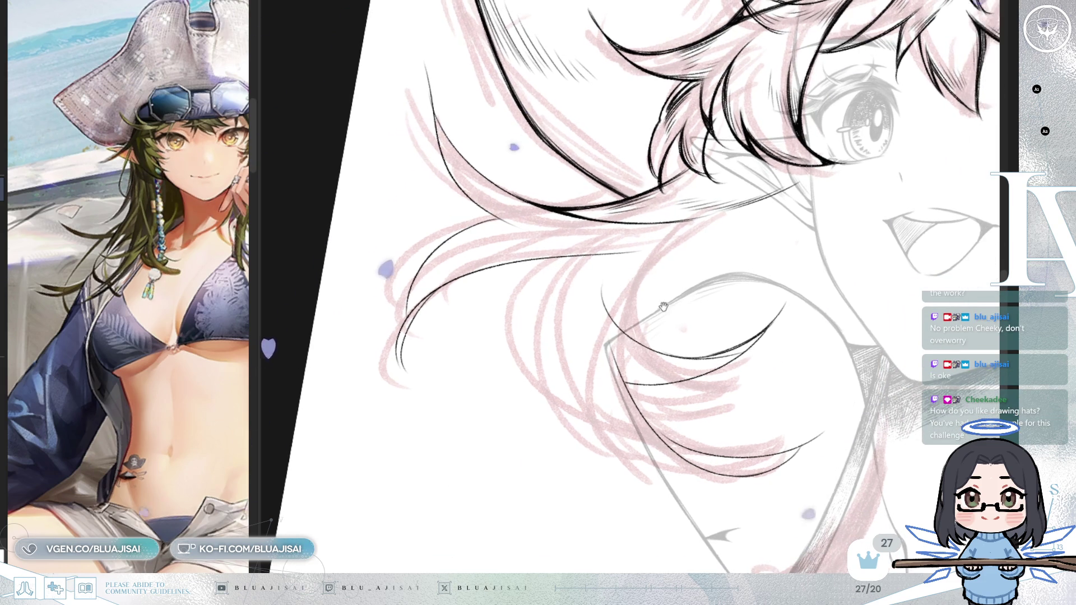
left_click_drag(654, 269, 678, 245)
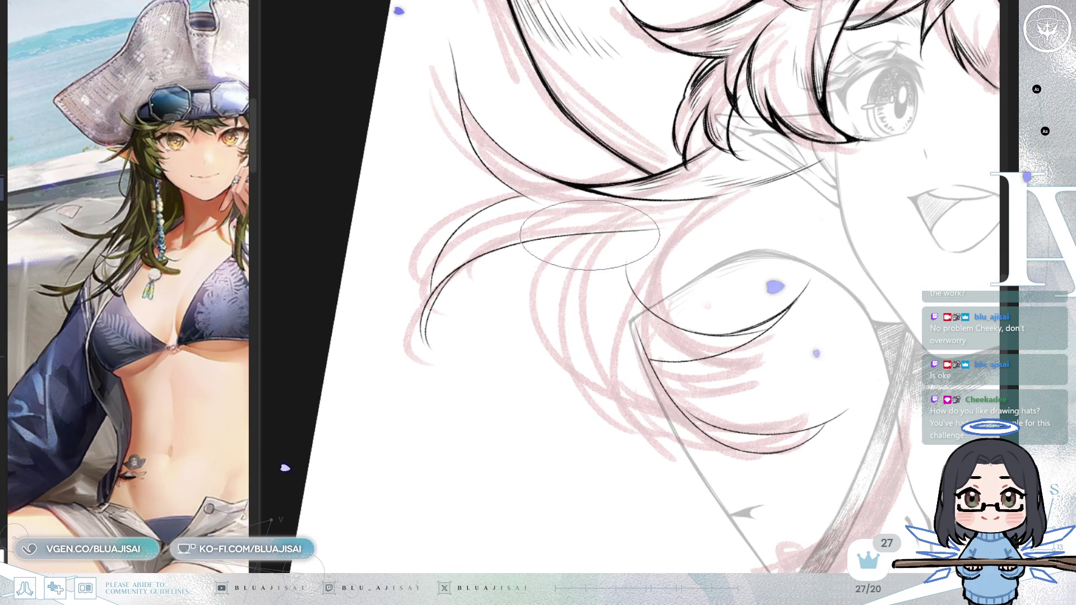
Step: Ink a new hair strand over the sketch and rotate the canvas to reveal the face
left_click_drag(592, 254, 573, 365)
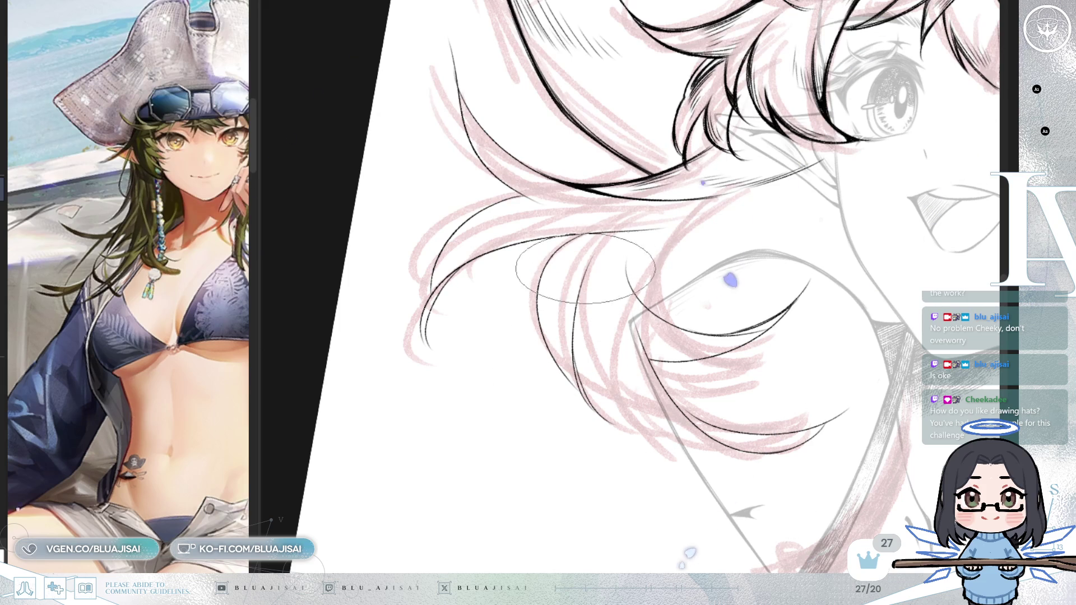
key("End")
key("End")
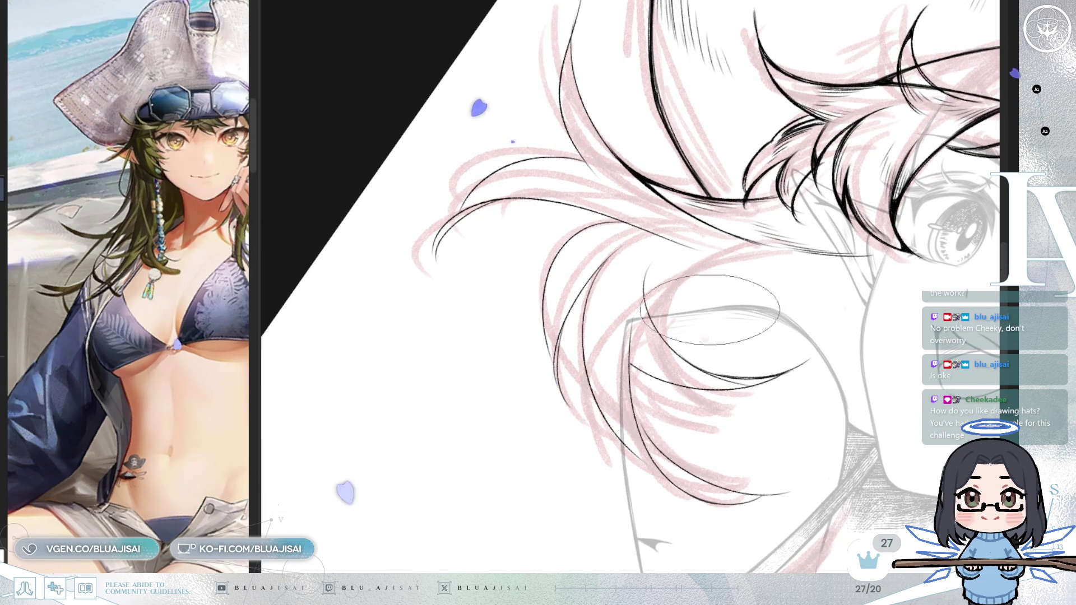
key("End")
key("End")
key("End")
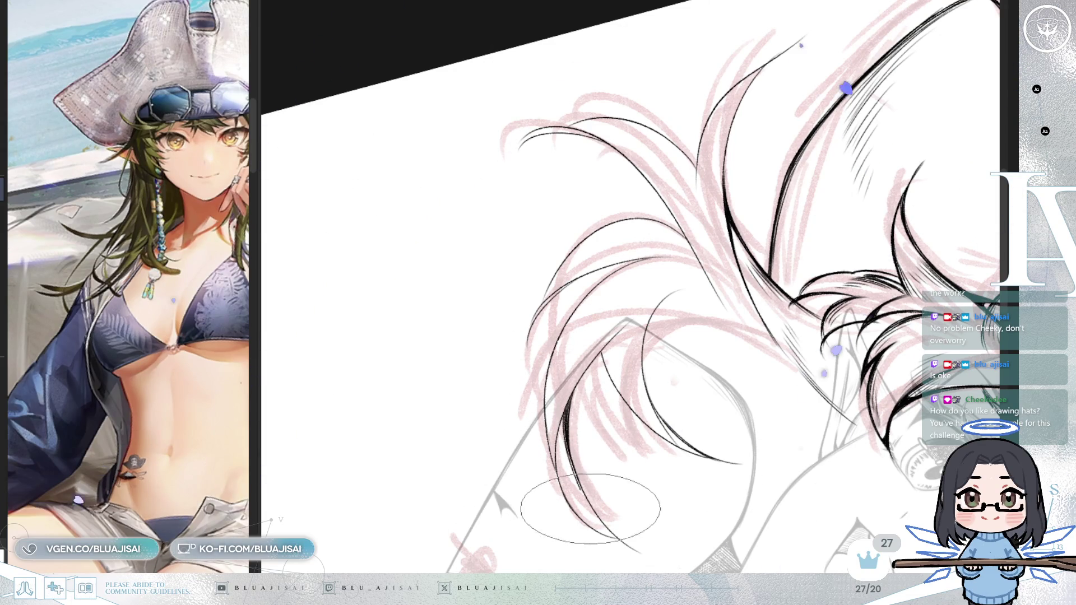
left_click_drag(615, 518, 782, 388)
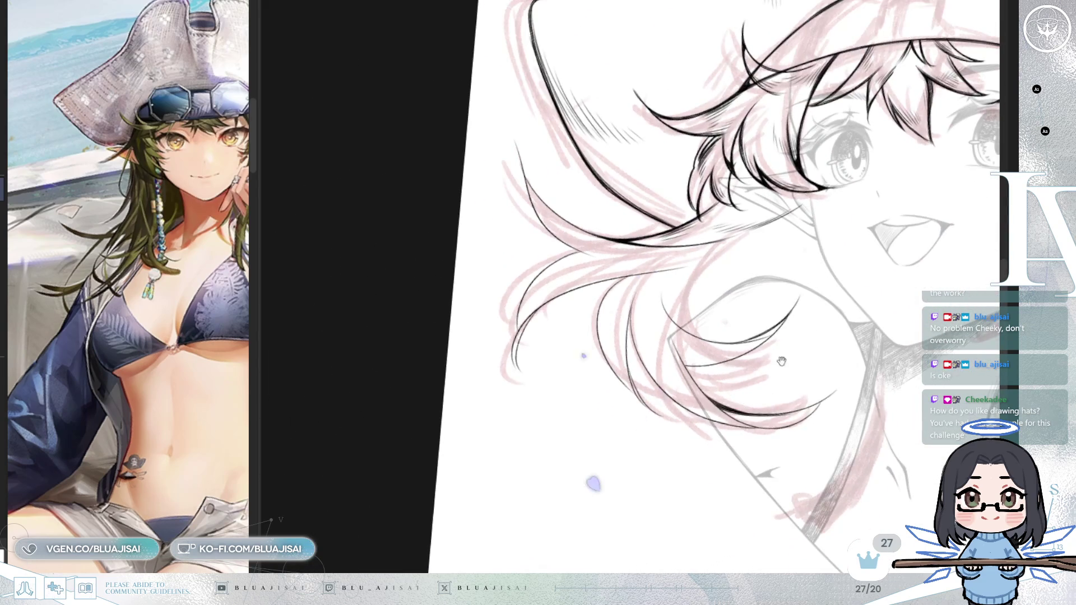
scroll(781, 361, "up", 2)
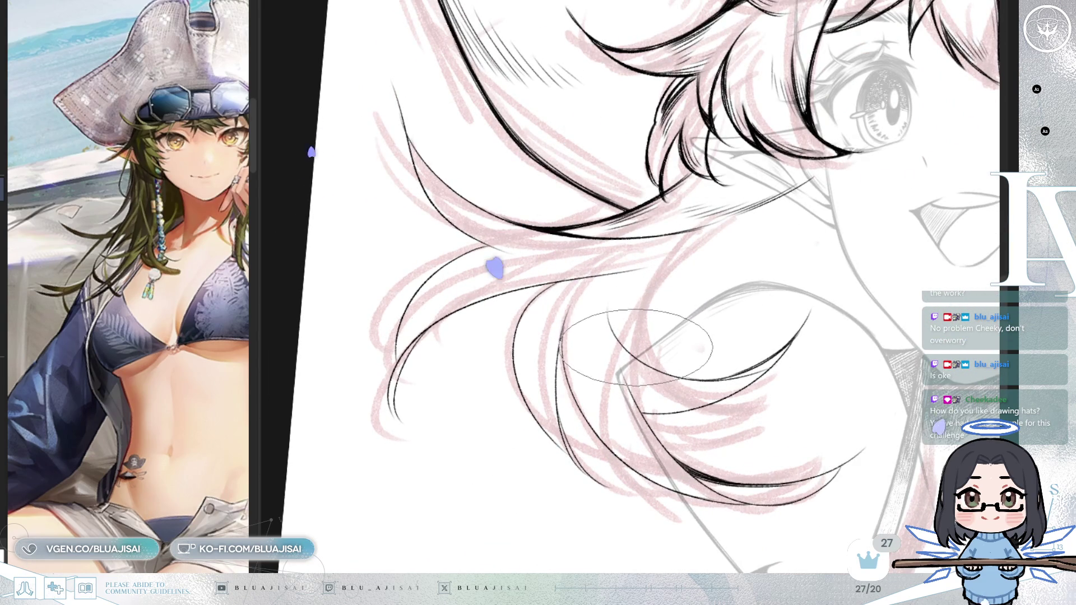
key("Delete")
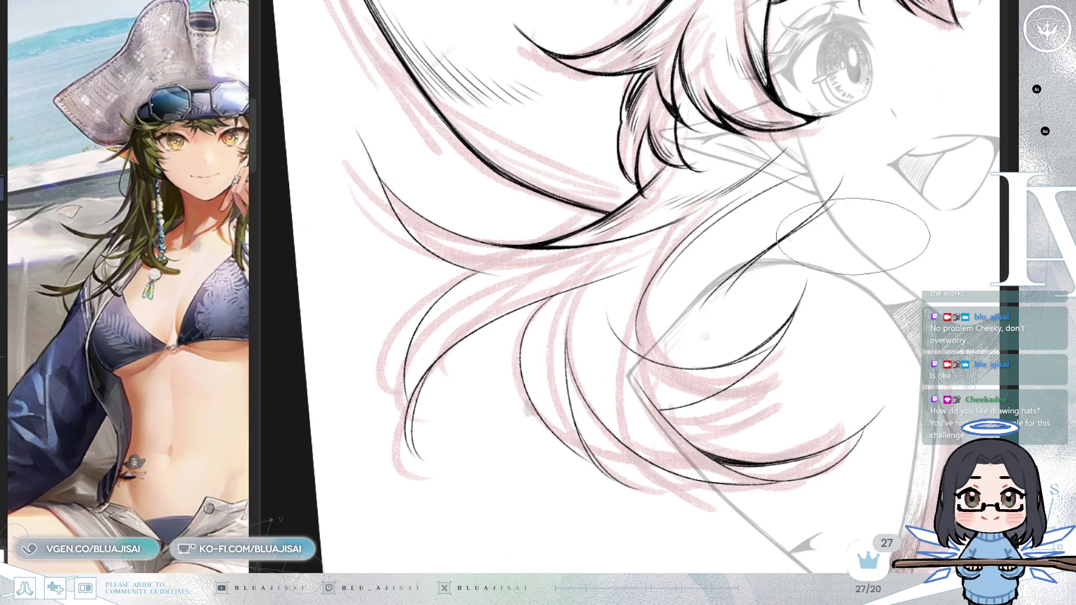
left_click_drag(866, 253, 672, 345)
scroll(671, 345, "down", 4)
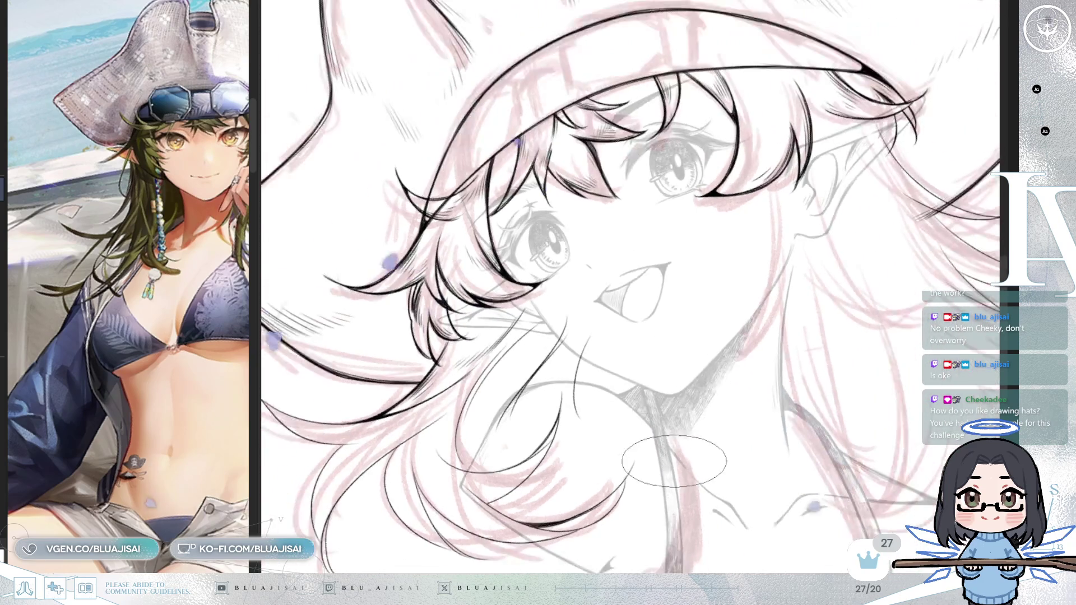
Step: Zoom out and reset rotation so the whole page with hat, bangs and hair shows upright
key("Delete")
left_click_drag(788, 411, 719, 407)
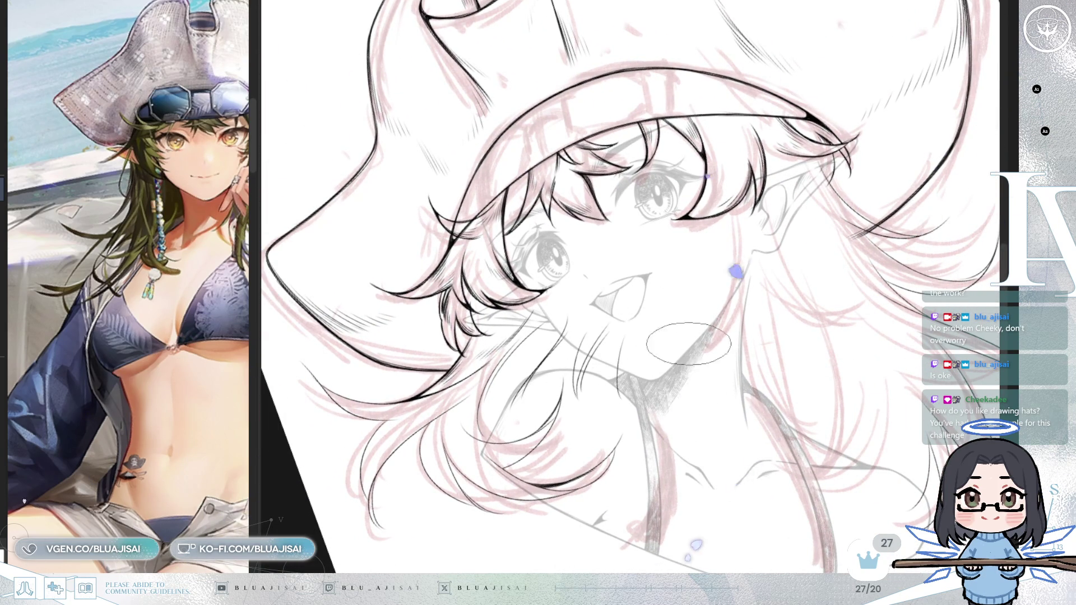
scroll(736, 270, "down", 3)
scroll(664, 378, "down", 3)
key("Delete")
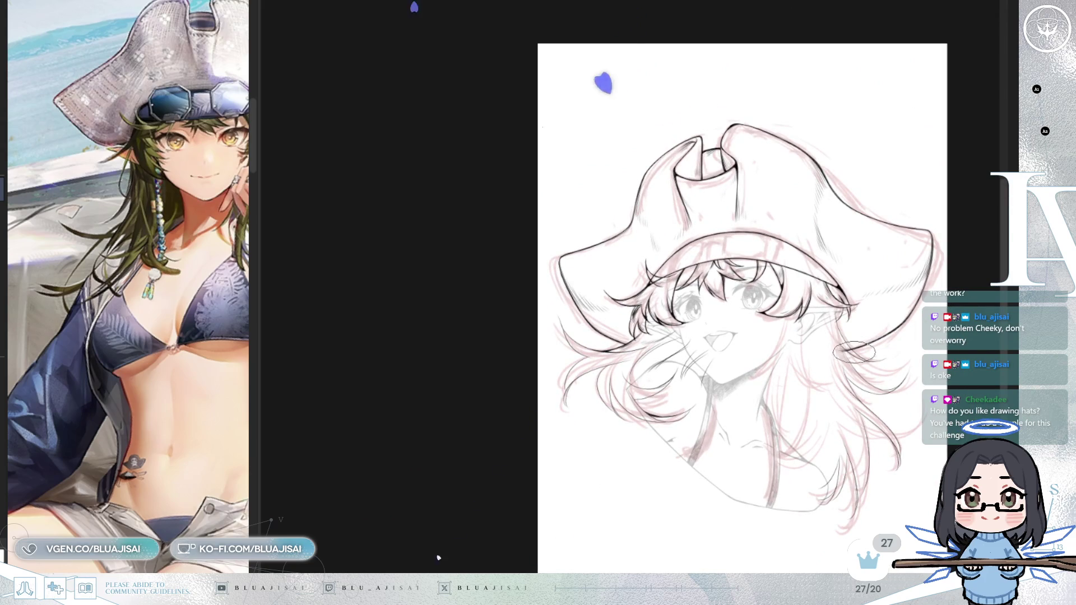
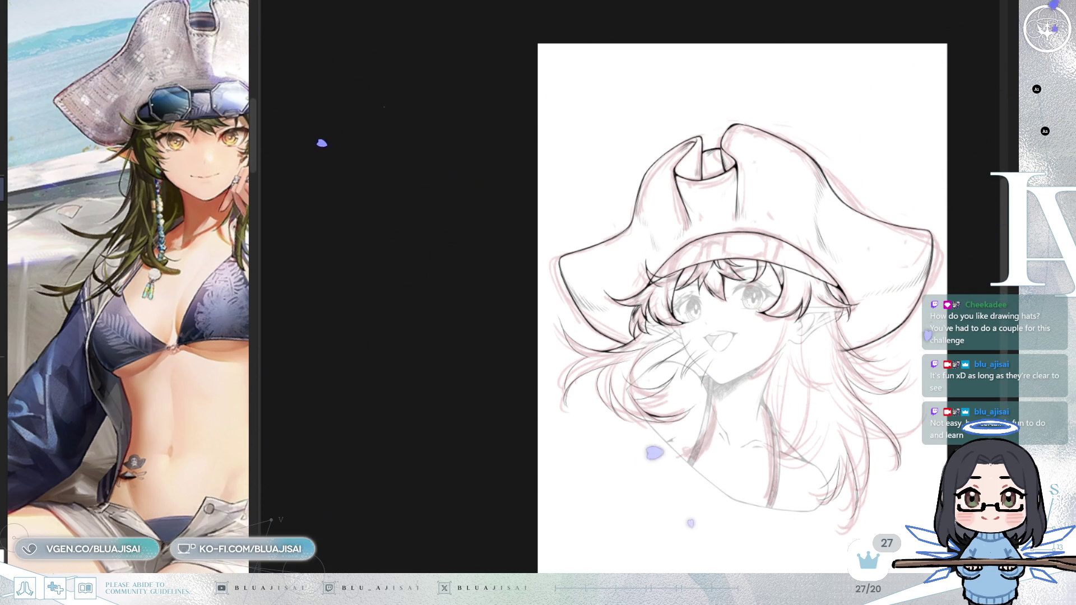
scroll(786, 131, "up", 2)
scroll(816, 182, "up", 1)
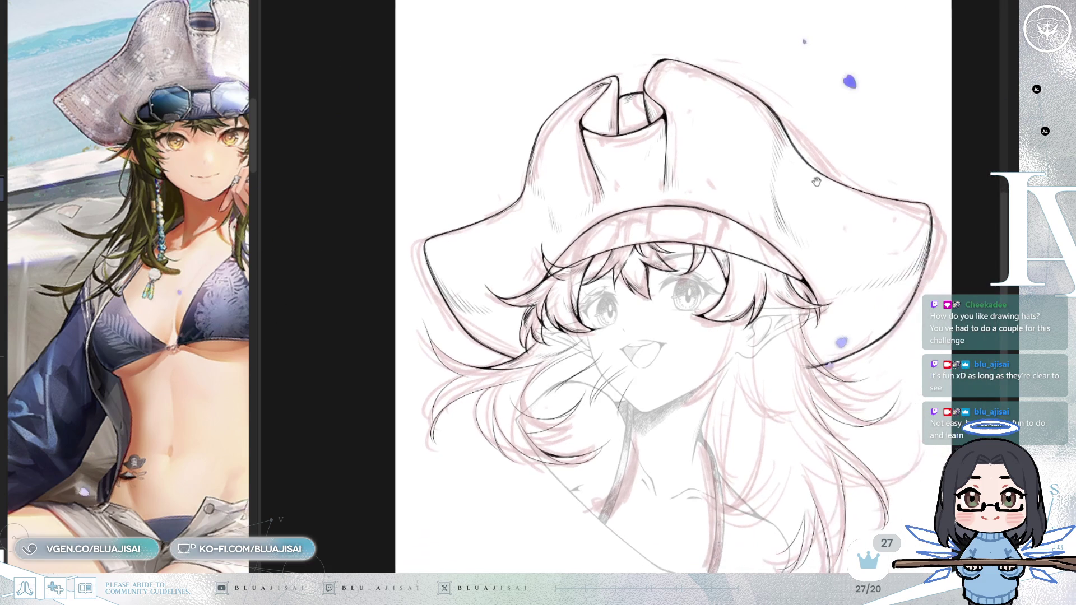
scroll(818, 252, "up", 1)
scroll(811, 200, "up", 1)
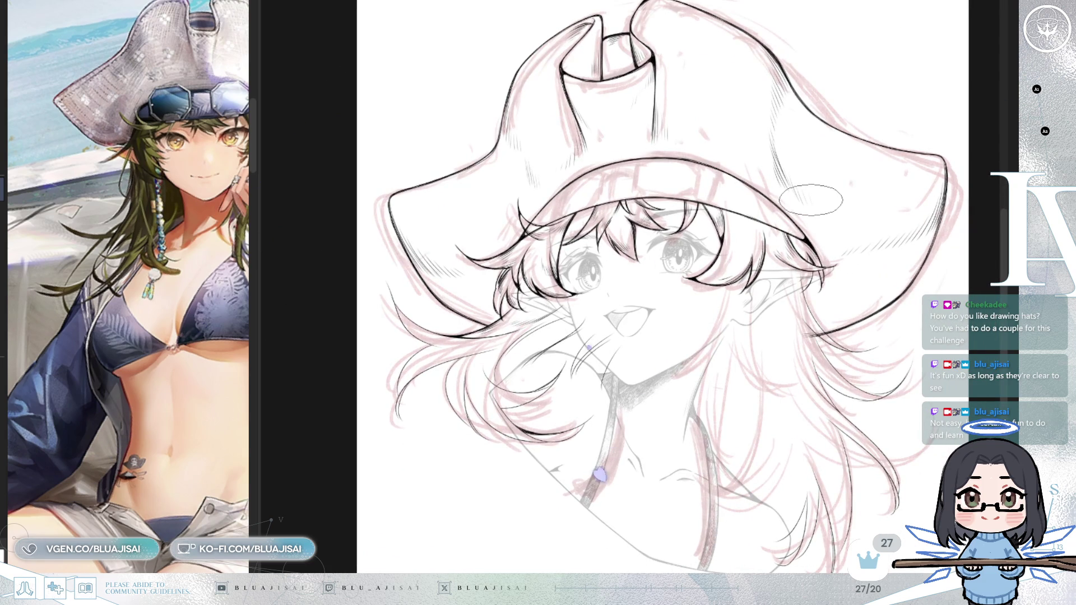
scroll(653, 313, "up", 1)
Step: Pan and rotate the view onto the hair beside the face while inking bold strands with hatching
left_click_drag(652, 312, 708, 325)
scroll(708, 325, "up", 1)
scroll(709, 324, "up", 1)
scroll(707, 325, "up", 1)
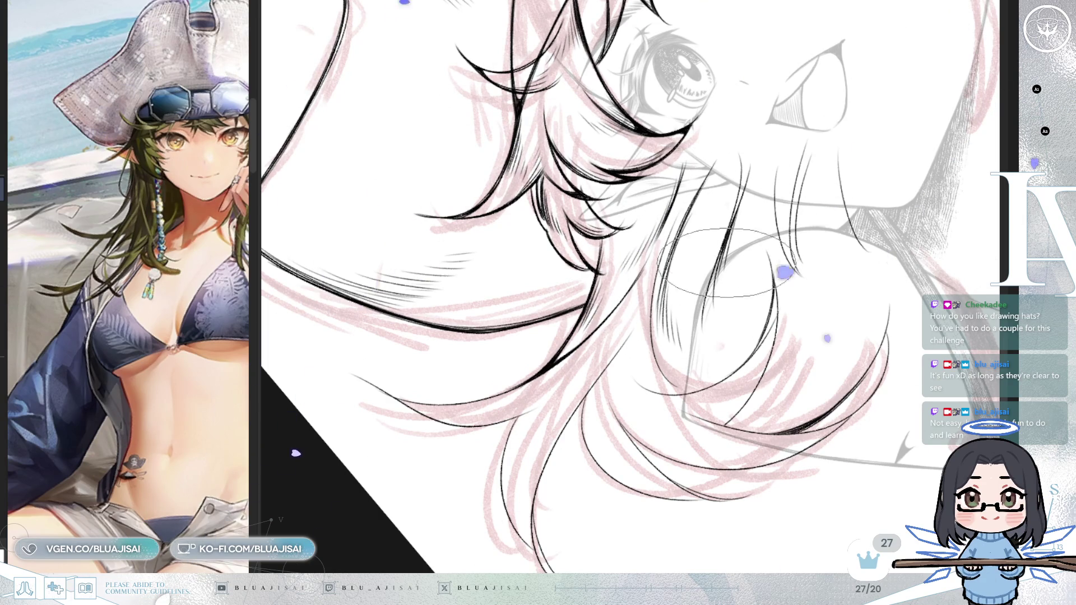
key("End")
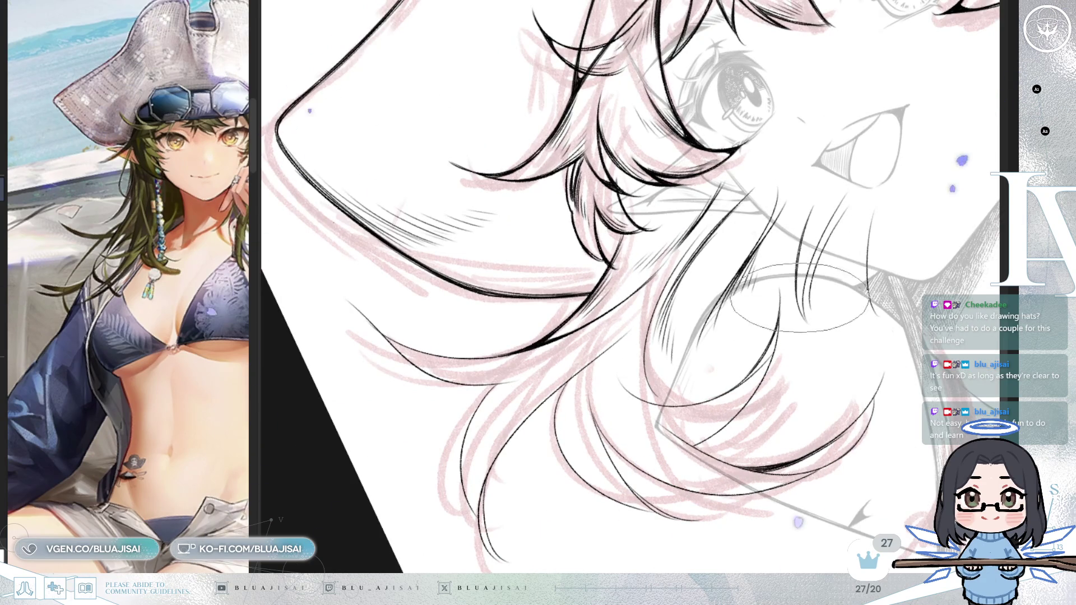
left_click_drag(799, 214, 707, 261)
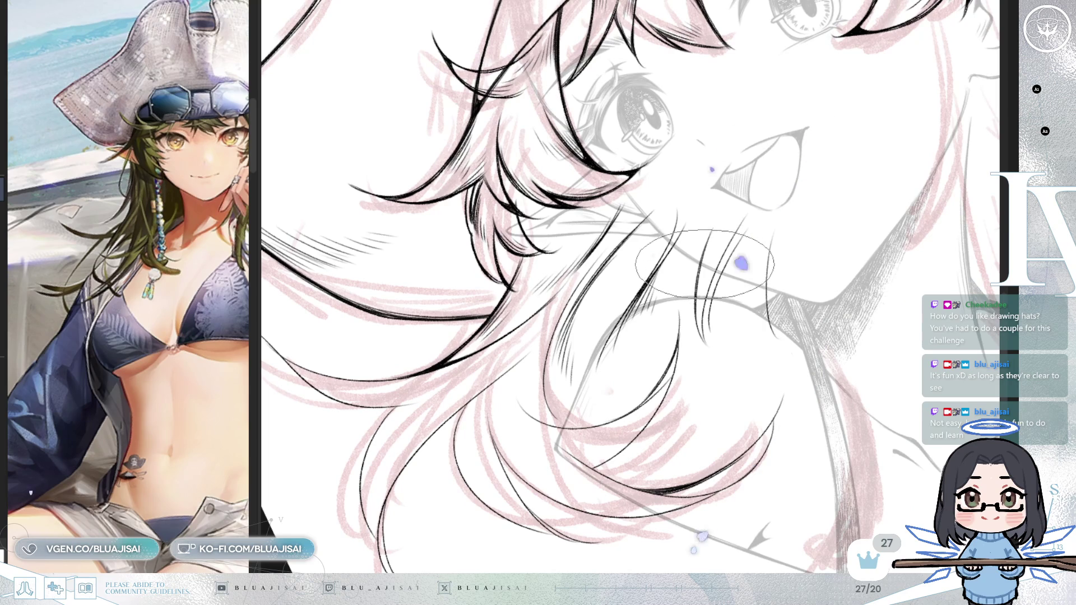
left_click_drag(718, 298, 754, 279)
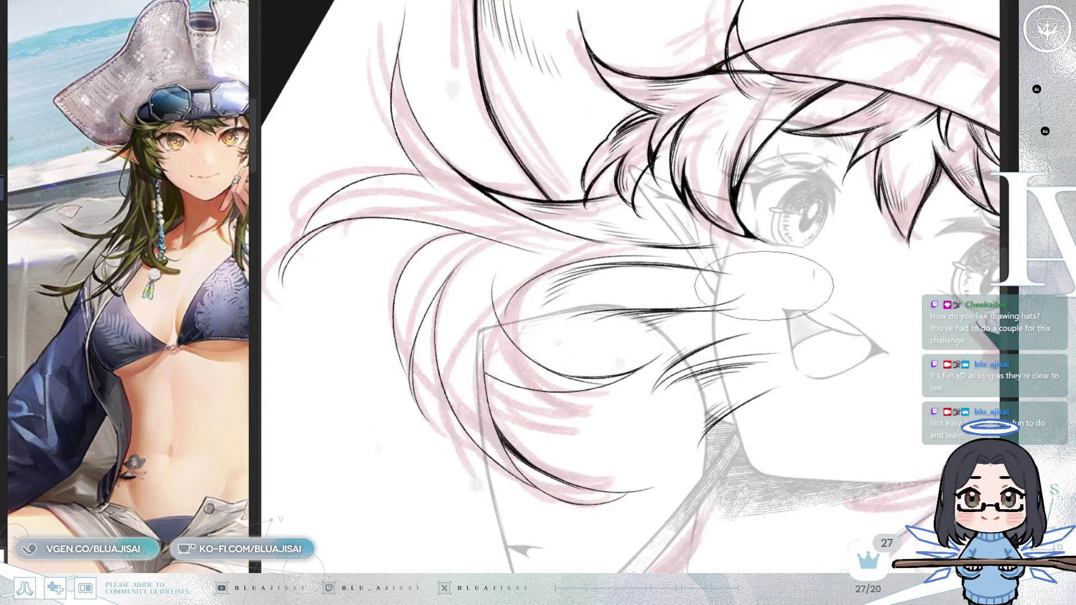
left_click_drag(765, 299, 658, 270)
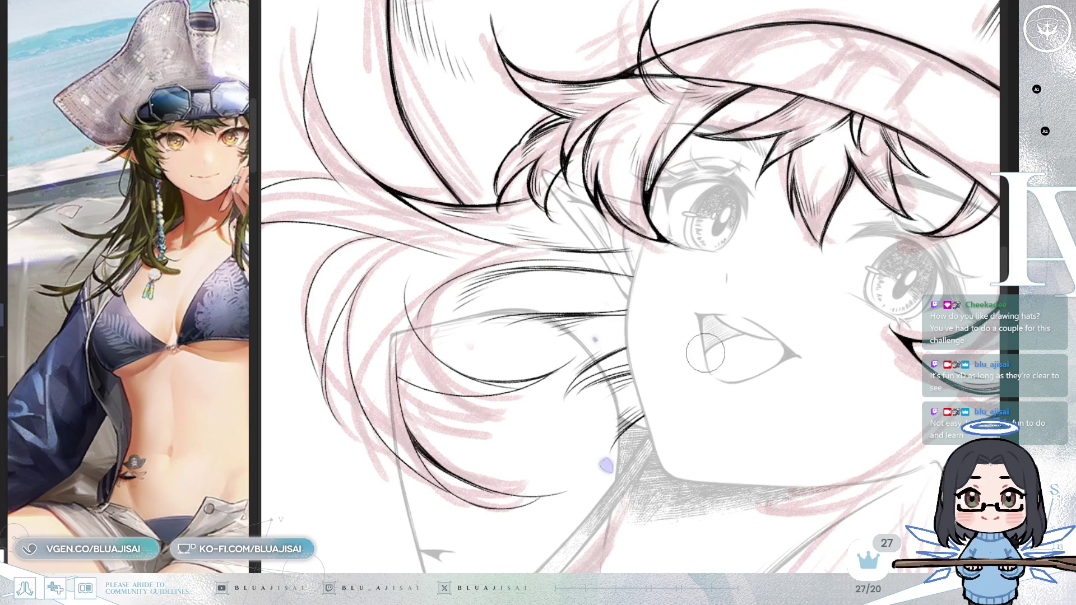
left_click_drag(715, 270, 625, 200)
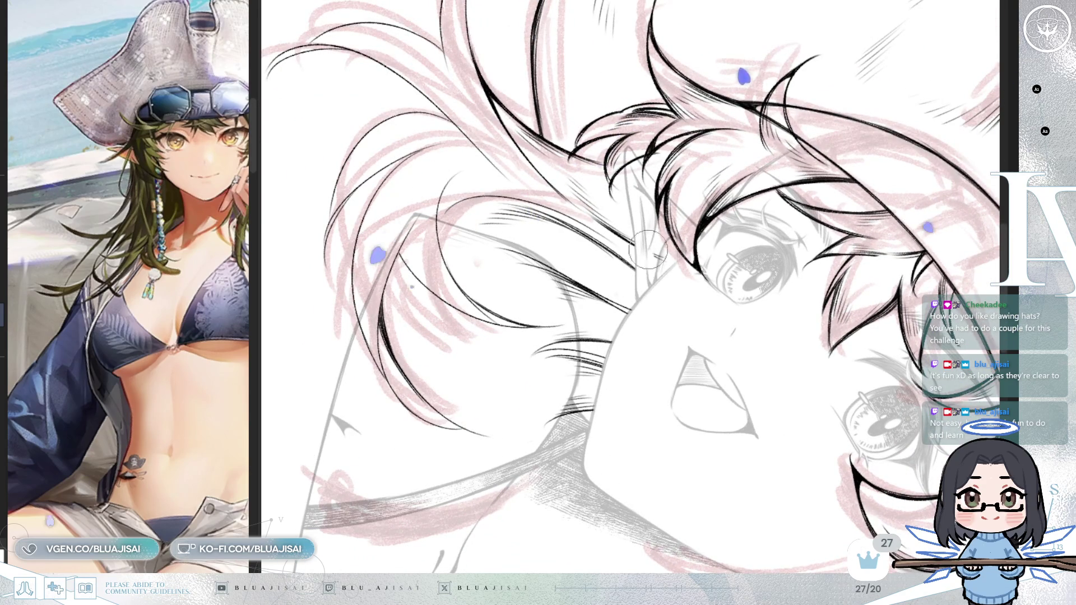
left_click_drag(665, 253, 748, 328)
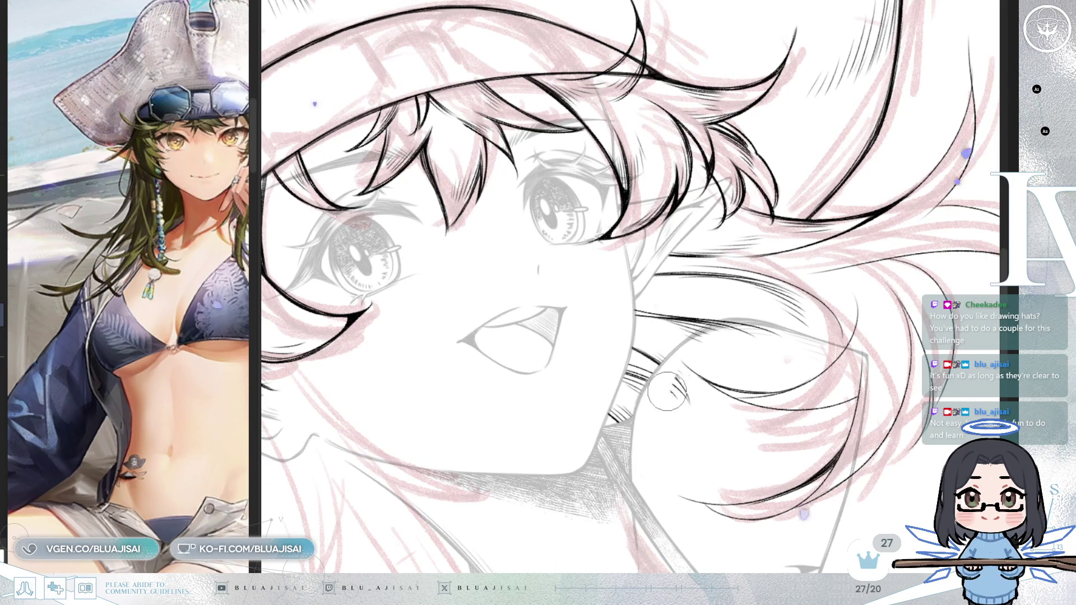
Step: Reorient the canvas onto the lower hair and ink long tapering dark strokes along the locks
left_click_drag(698, 410, 688, 318)
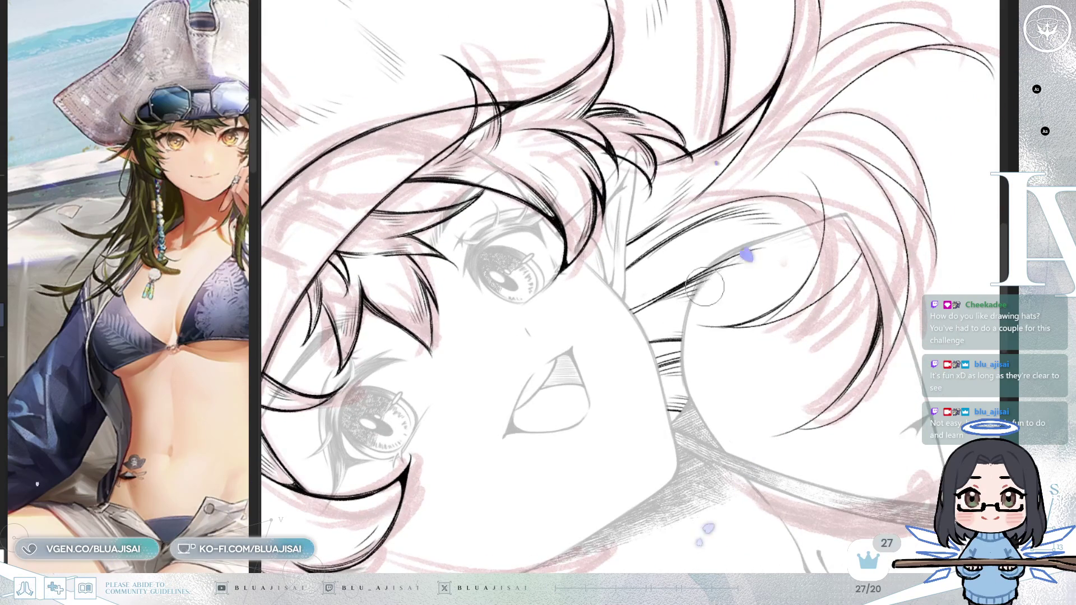
mouse_move(738, 270)
left_mouse_down()
mouse_move(574, 385)
mouse_move(594, 378)
left_mouse_up()
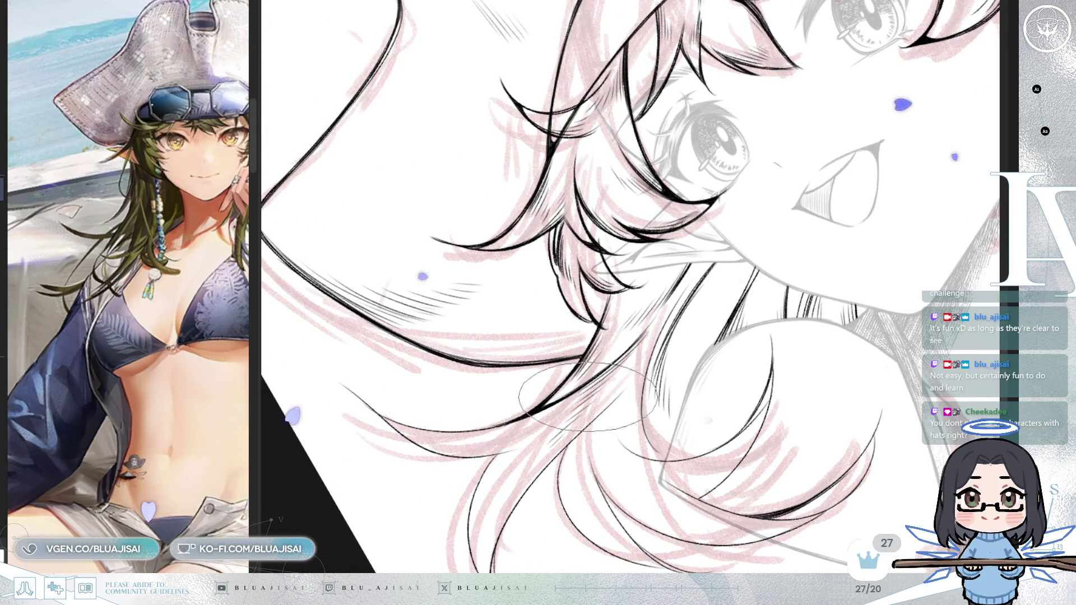
left_click_drag(589, 393, 656, 267)
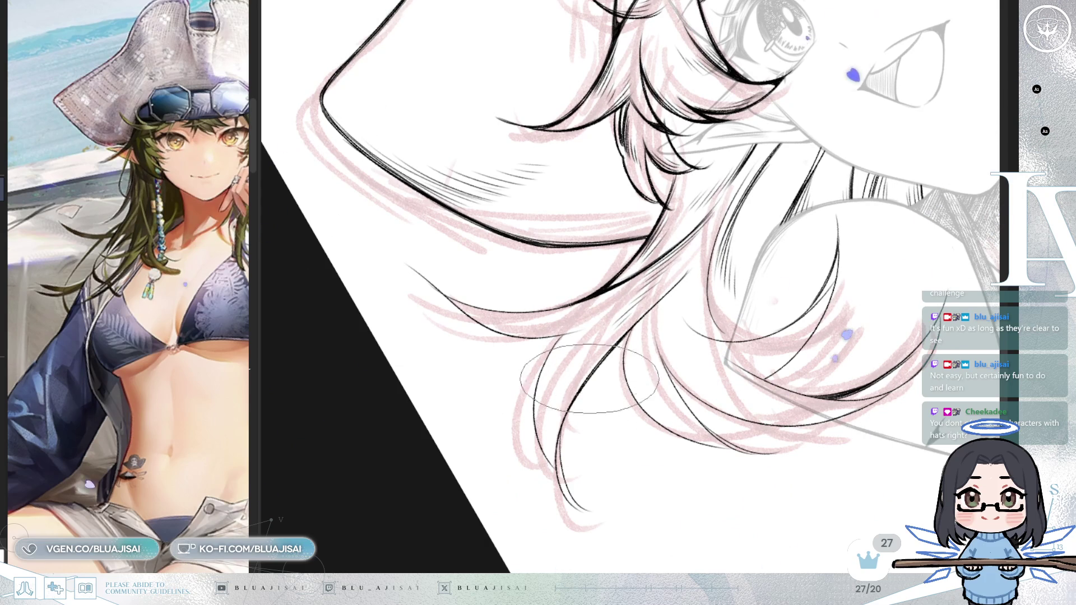
mouse_move(566, 461)
left_mouse_down()
mouse_move(564, 429)
mouse_move(601, 367)
left_mouse_up()
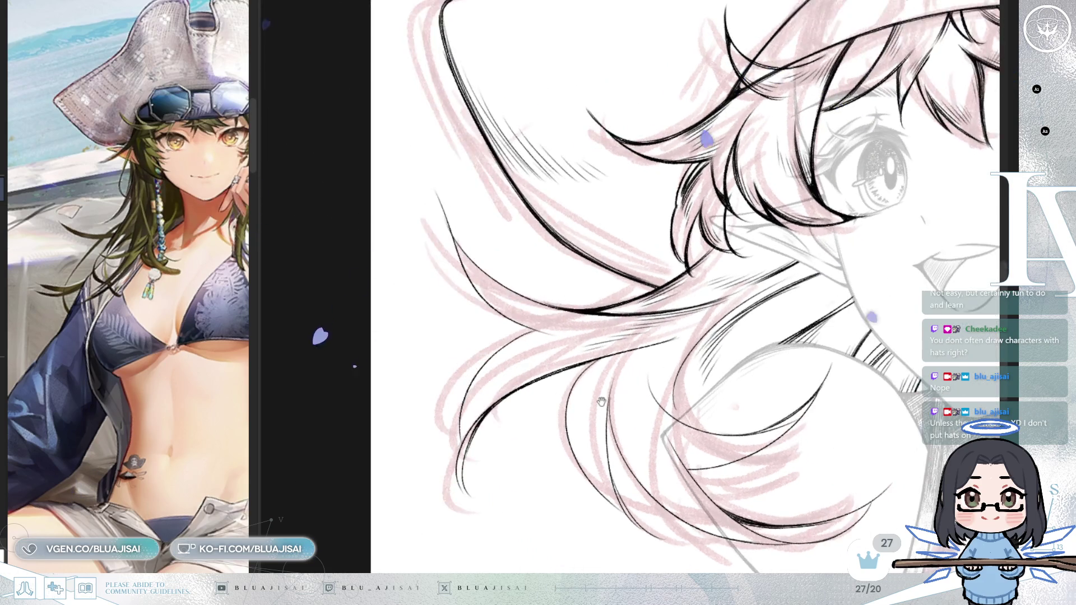
left_click_drag(536, 370, 569, 281)
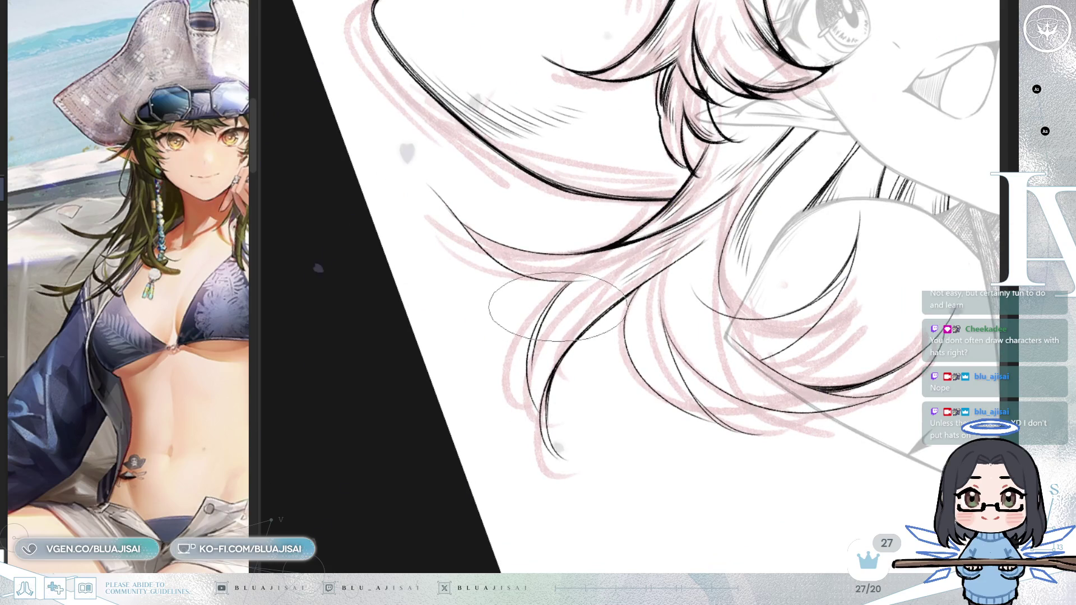
left_click_drag(557, 305, 531, 366)
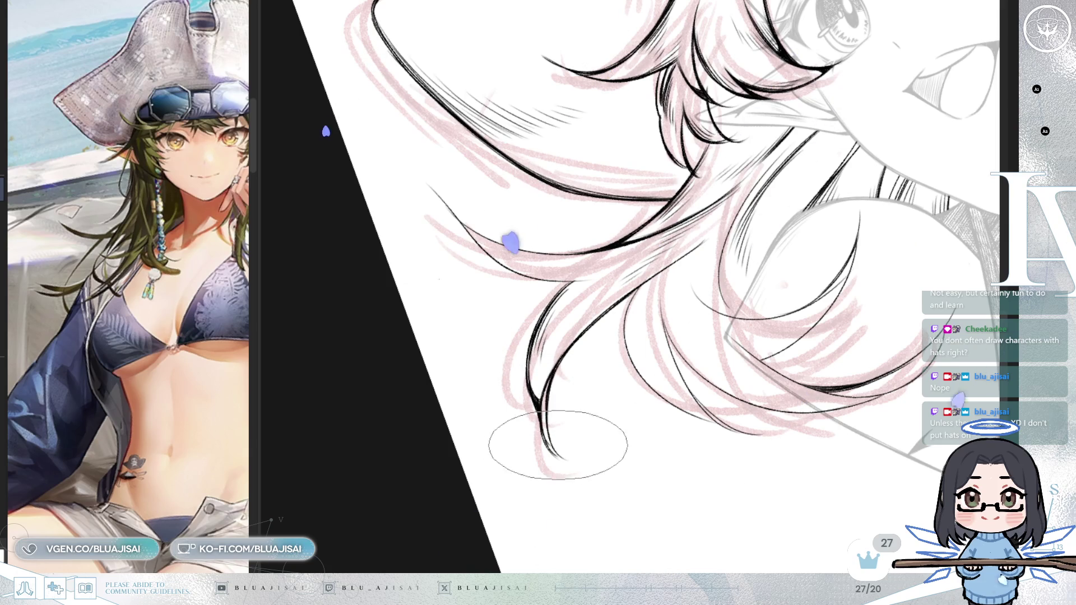
Step: Thicken the hanging strands, rotating the view so they run vertically, and ink tapered tips with hatching
left_click_drag(547, 433, 600, 393)
scroll(600, 392, "up", 2)
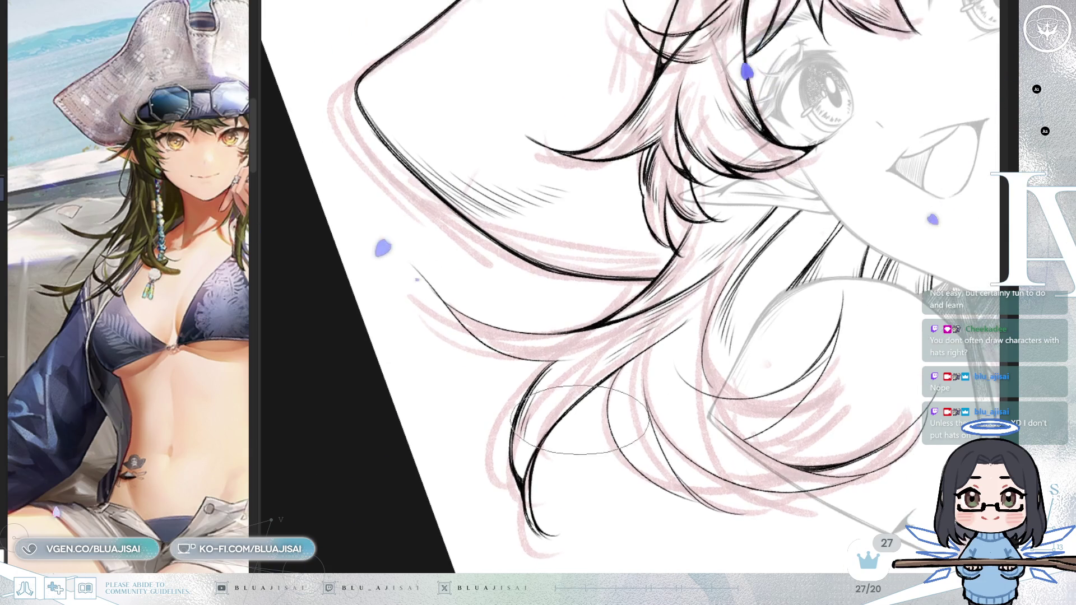
key("h")
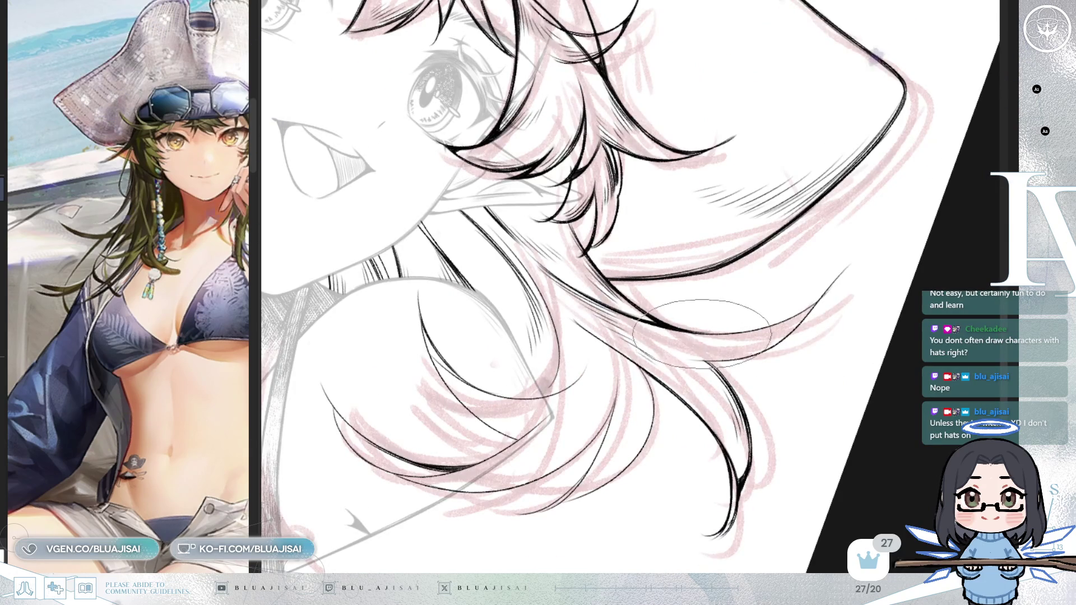
mouse_move(639, 303)
left_mouse_down()
mouse_move(774, 320)
mouse_move(622, 206)
left_mouse_up()
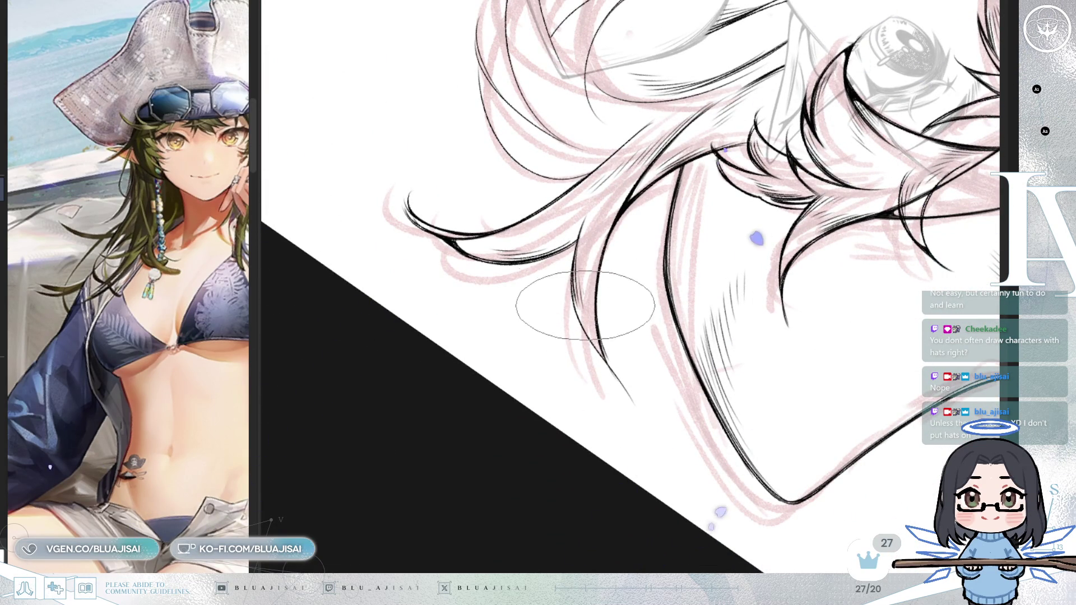
key("End")
key("End")
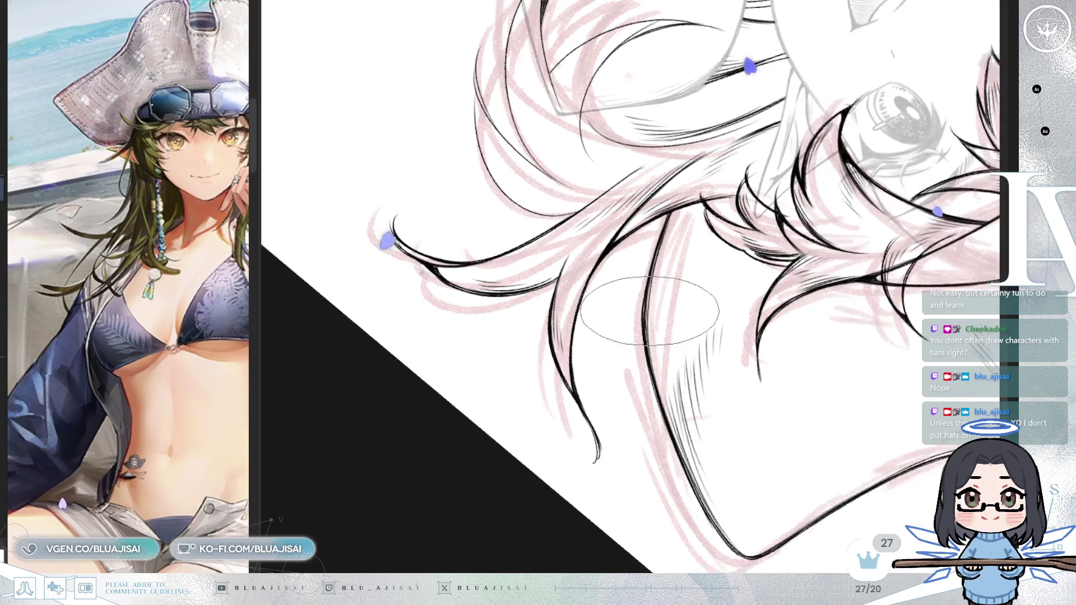
left_click_drag(569, 343, 556, 262)
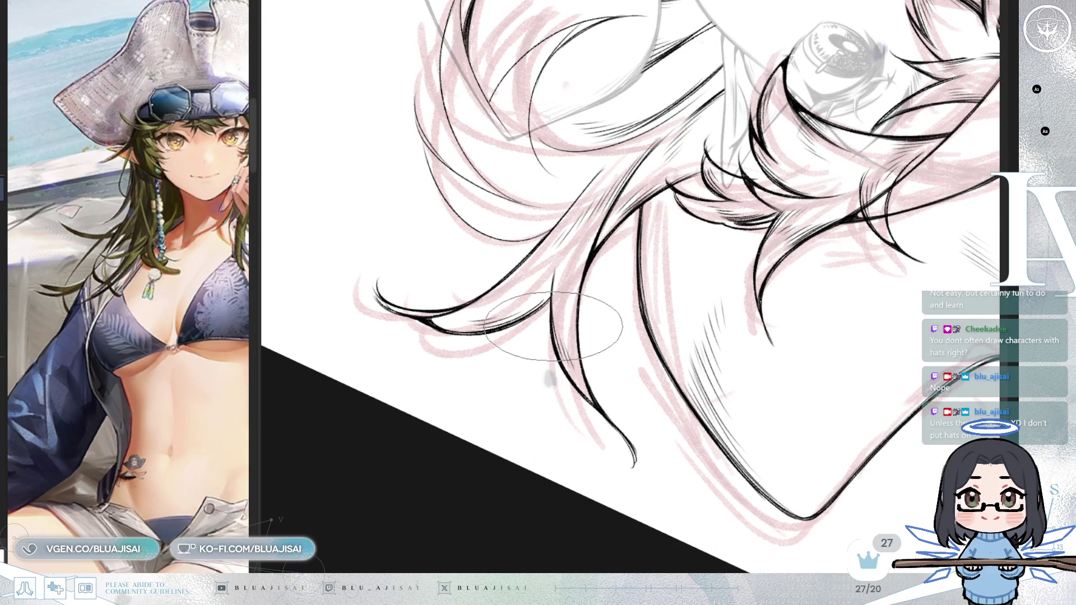
left_click_drag(548, 347, 541, 362)
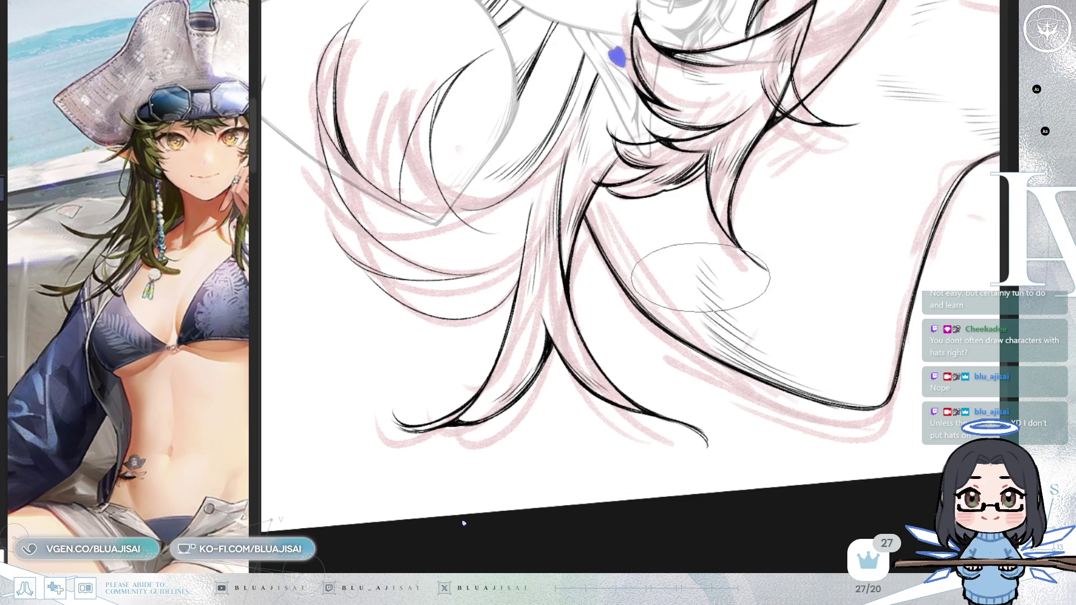
Step: Ink thin strands and hatching on the hair beside the eye, rotating the canvas clockwise between strokes
left_click_drag(699, 277, 504, 269)
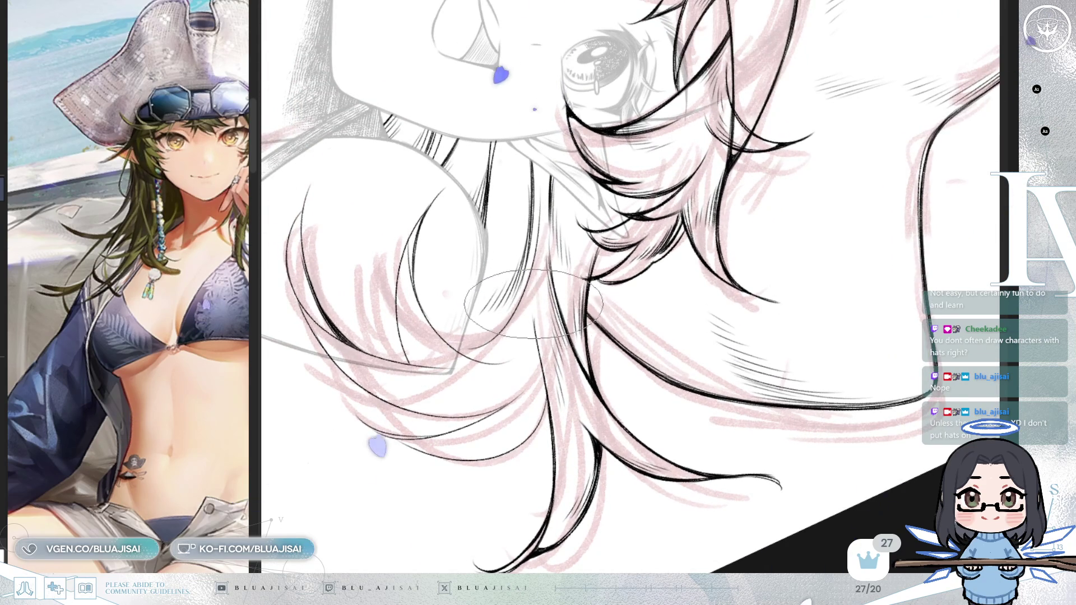
mouse_move(530, 302)
left_mouse_down()
mouse_move(782, 379)
mouse_move(633, 304)
left_mouse_up()
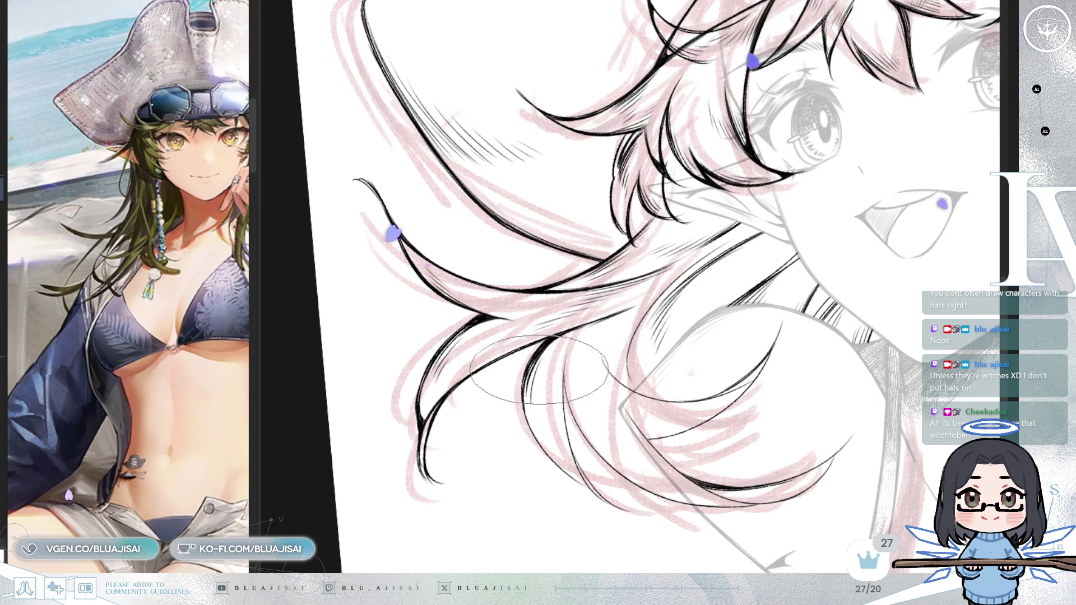
left_click_drag(542, 388, 550, 415)
key("End")
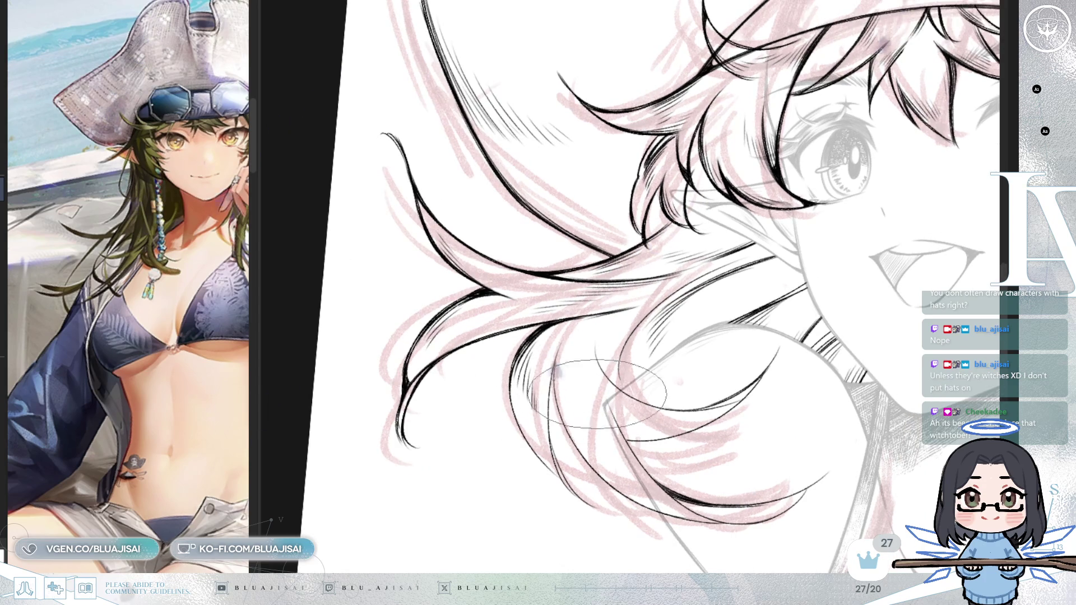
key("End")
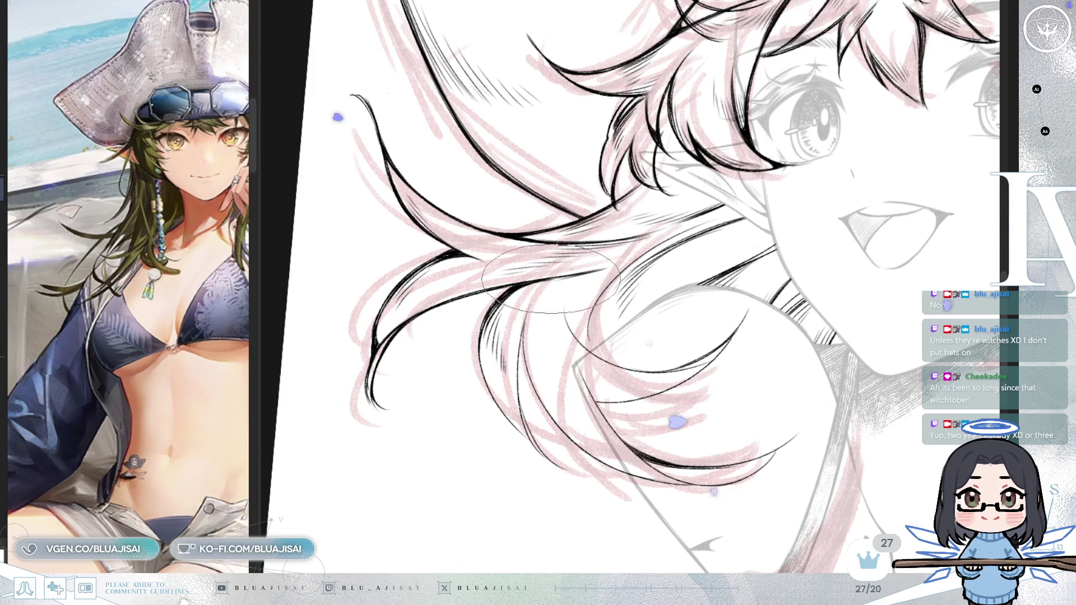
key("End")
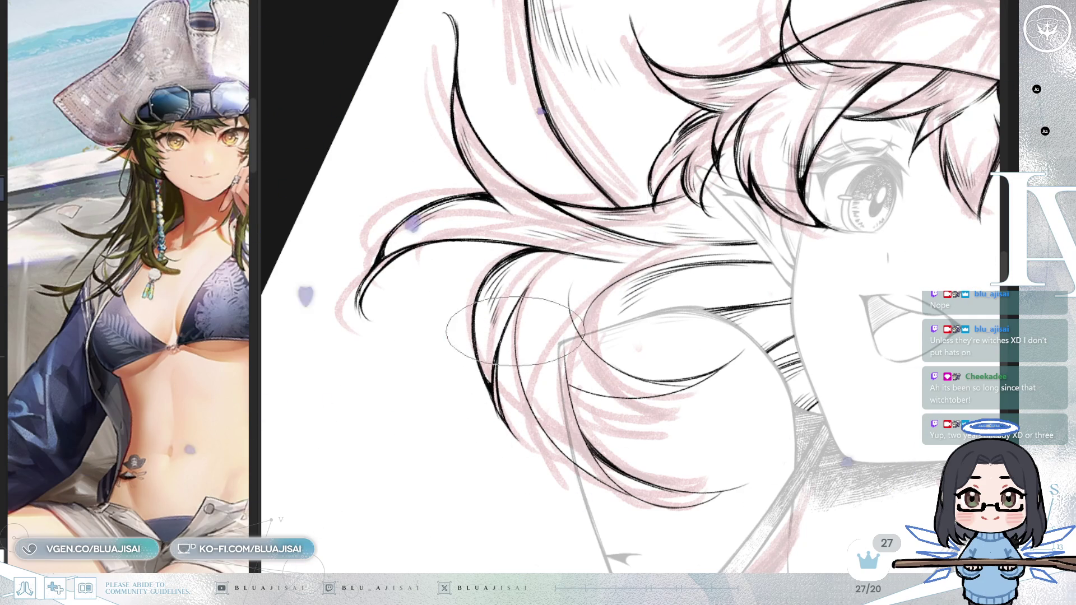
key("End")
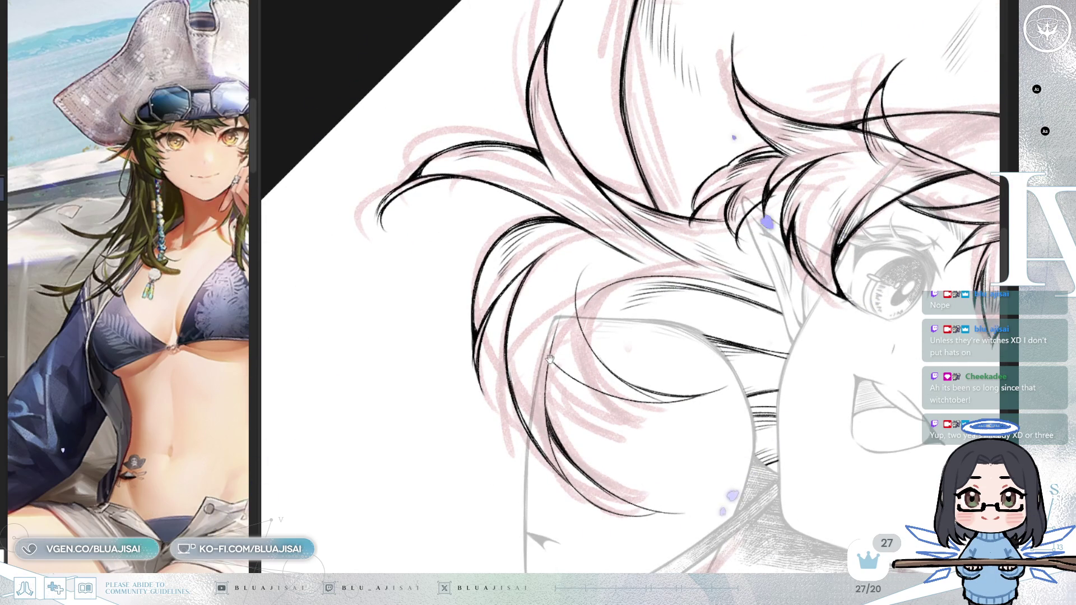
left_click_drag(551, 359, 550, 369)
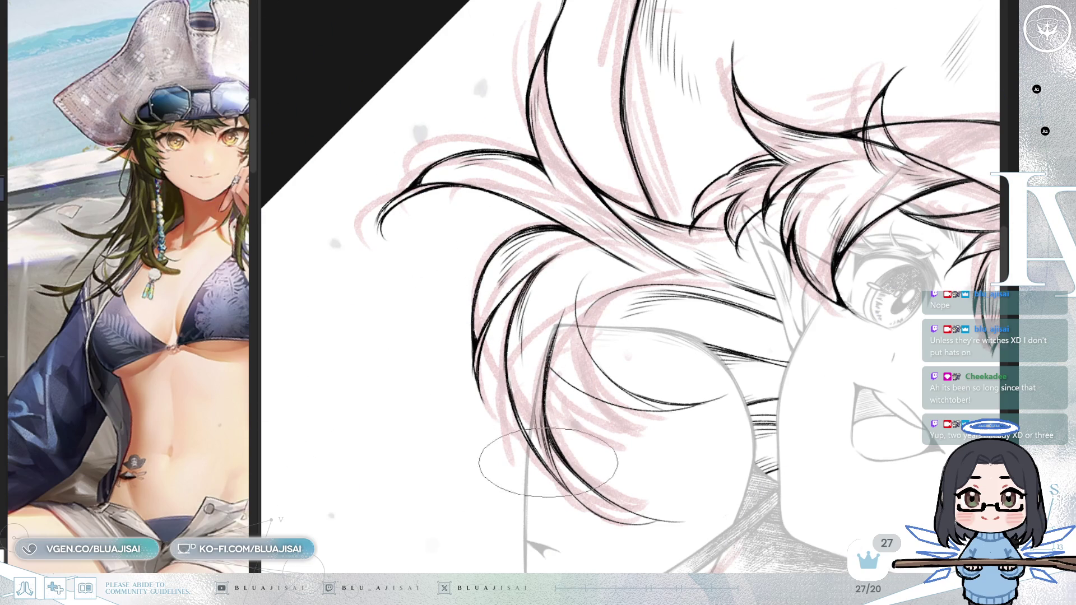
left_click_drag(551, 467, 466, 340)
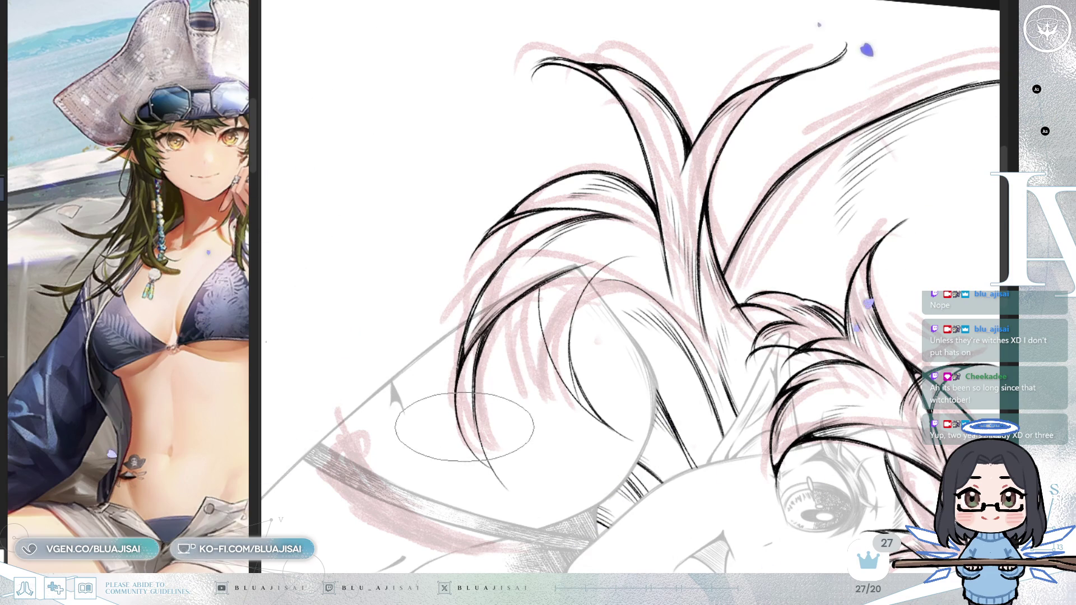
Step: Rotate the canvas through several angles while inking the left curling locks with dense strokes and hatching
mouse_move(464, 379)
left_mouse_down()
mouse_move(458, 339)
mouse_move(500, 340)
left_mouse_up()
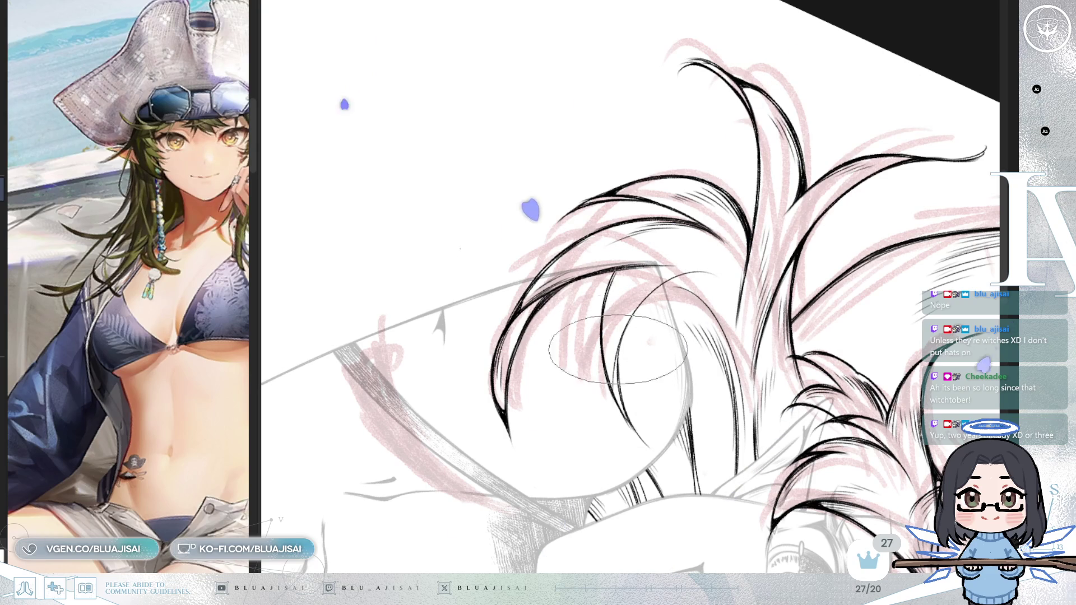
left_click_drag(629, 414, 654, 289)
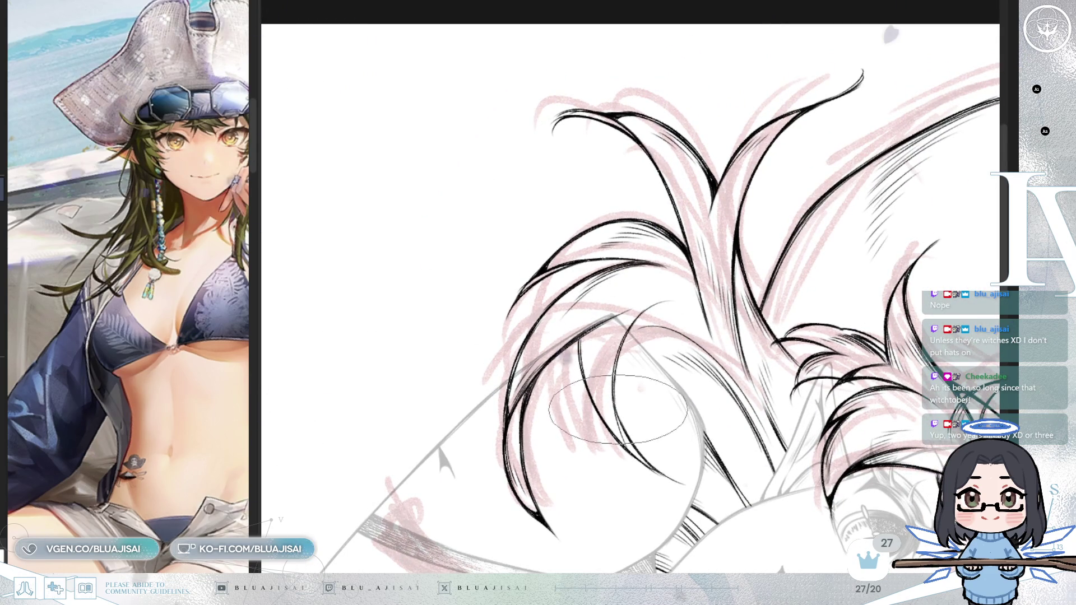
left_click_drag(623, 420, 600, 409)
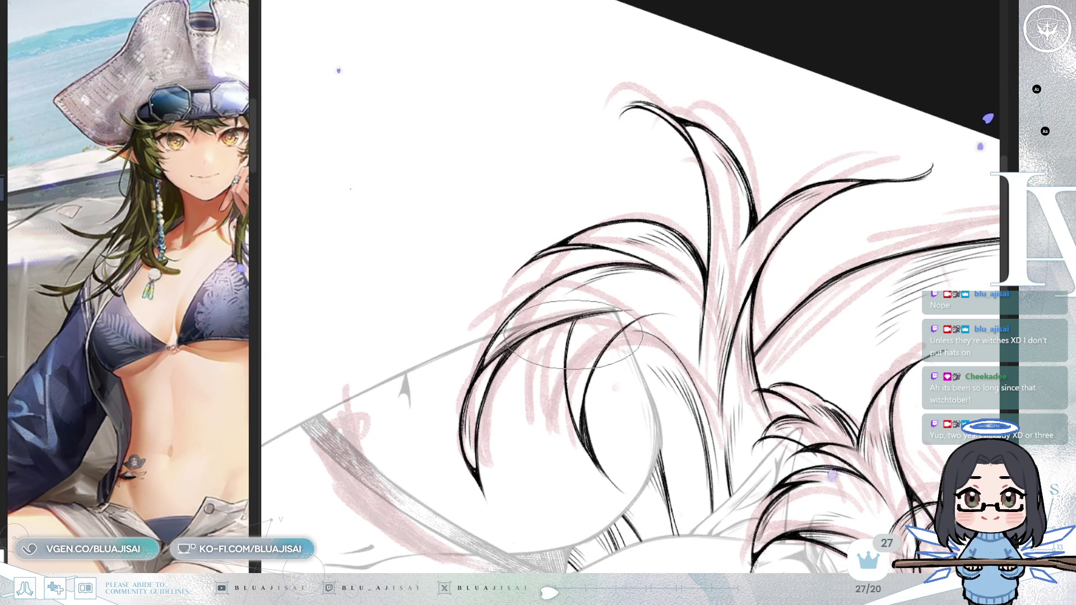
left_click_drag(576, 398, 591, 407)
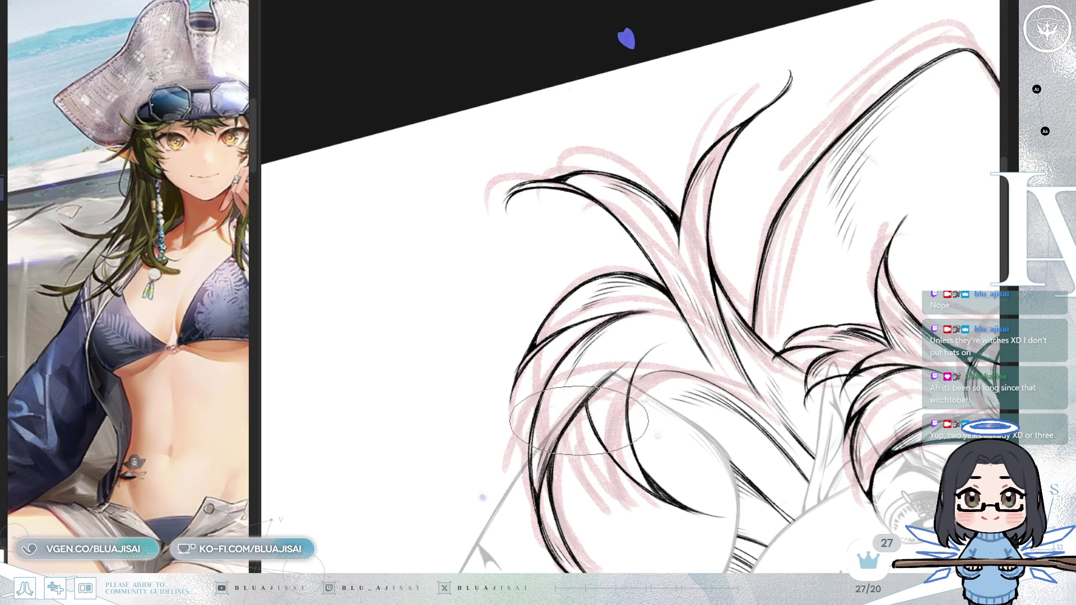
left_click_drag(655, 257, 658, 362)
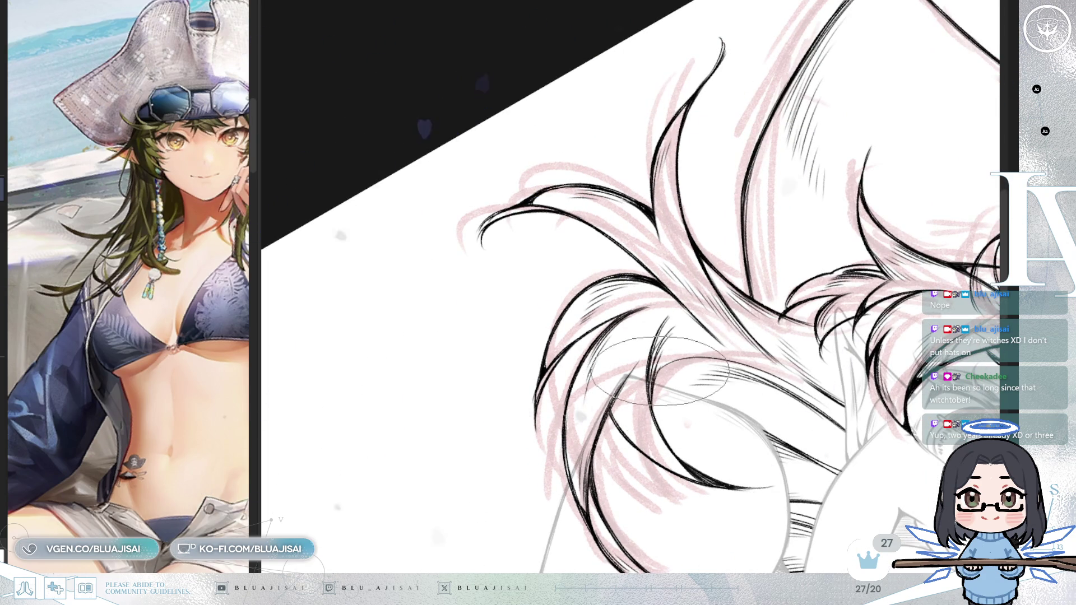
mouse_move(659, 370)
left_mouse_down()
mouse_move(748, 370)
mouse_move(655, 399)
left_mouse_up()
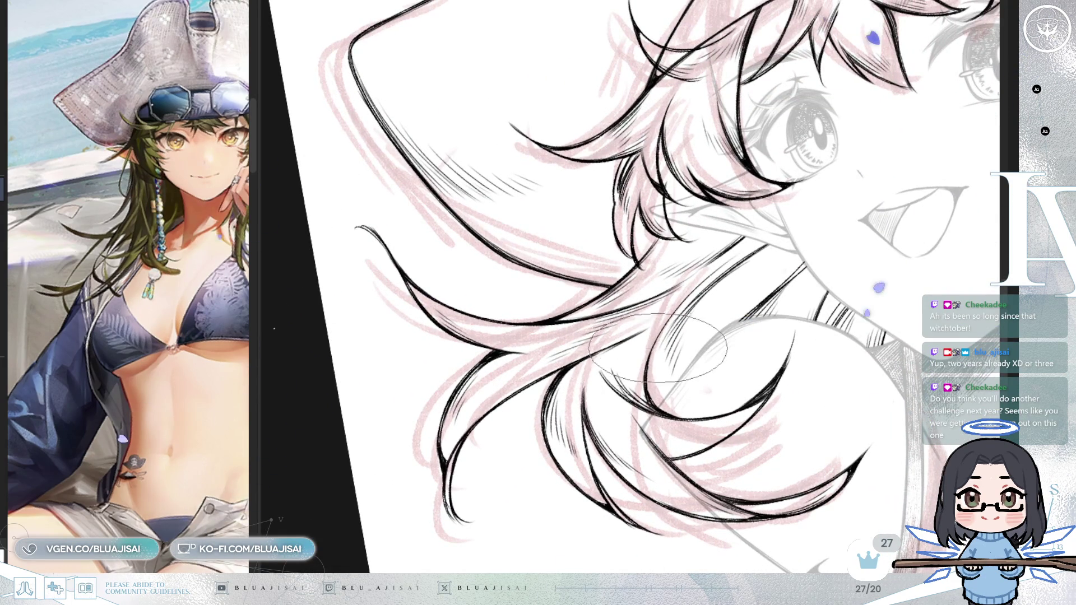
left_click_drag(715, 308, 860, 217)
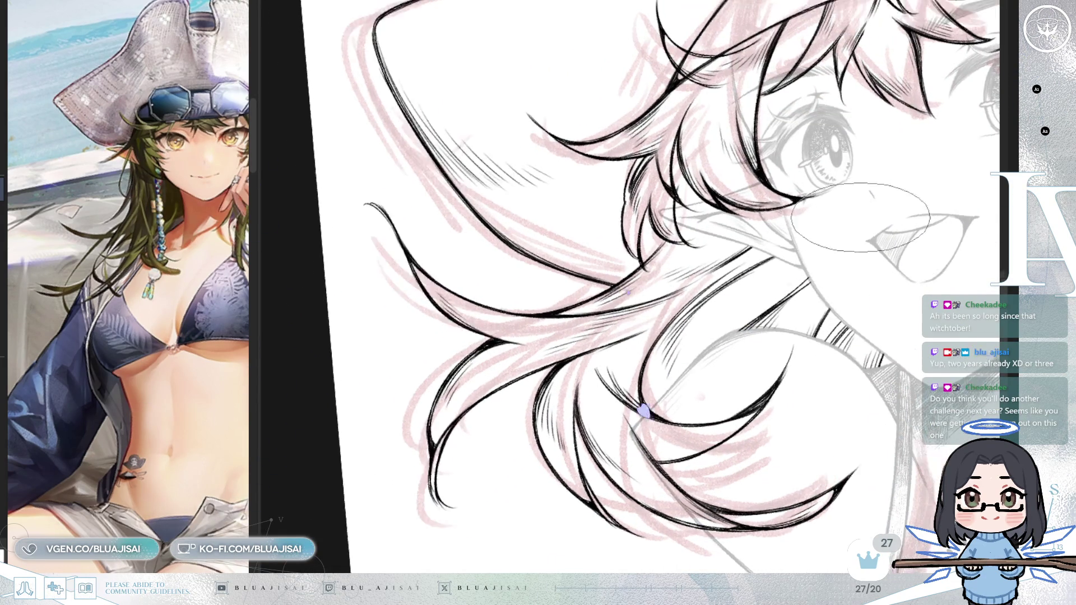
scroll(642, 410, "down", 2)
scroll(630, 31, "down", 1)
scroll(583, 109, "down", 1)
scroll(535, 202, "down", 2)
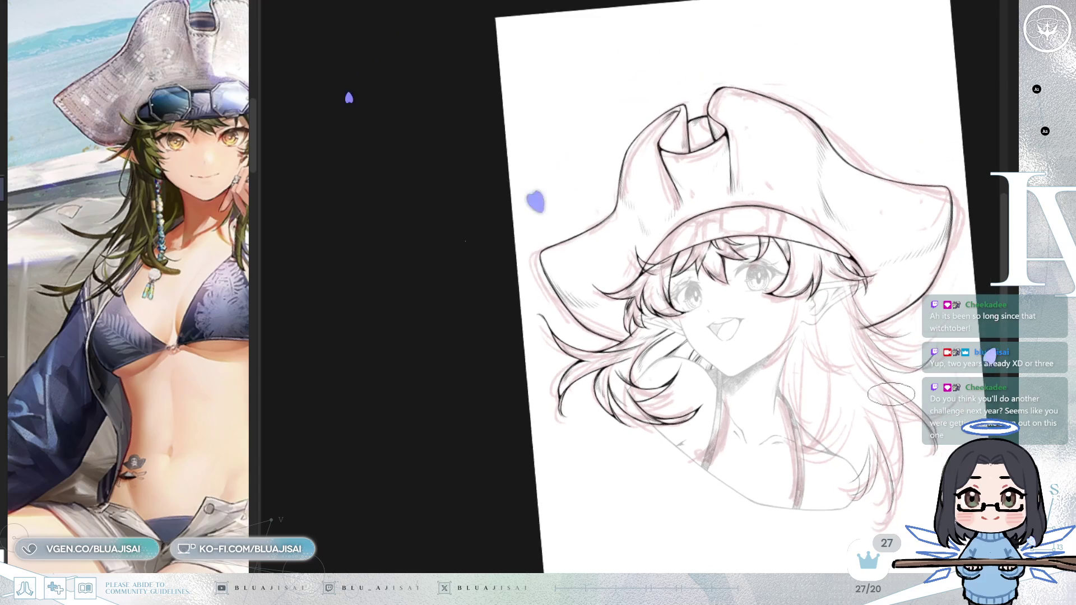
key("Home")
scroll(585, 287, "up", 2)
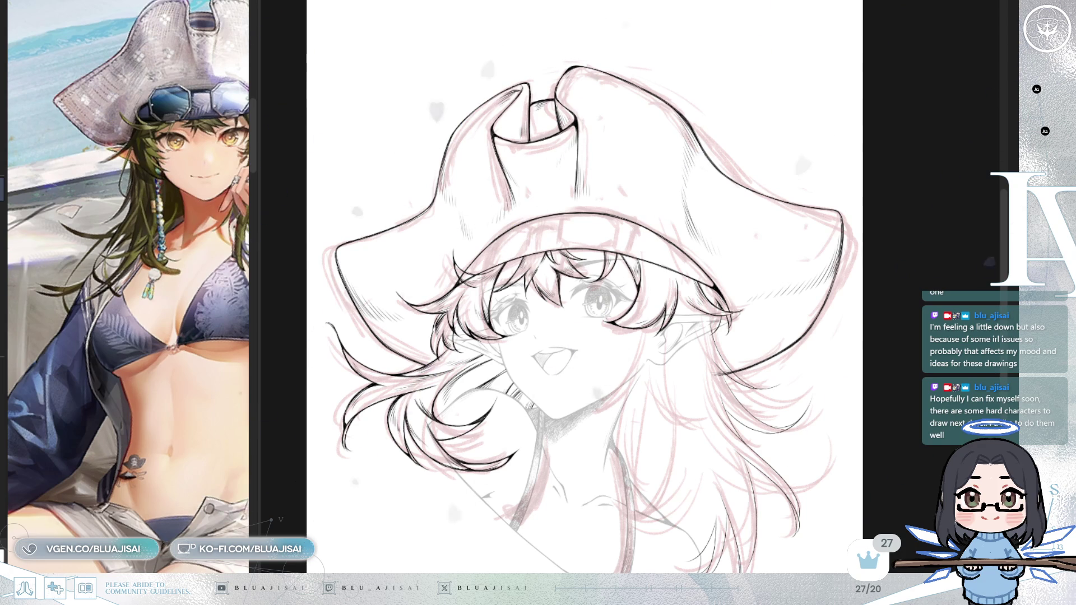
key("h")
scroll(584, 223, "up", 5)
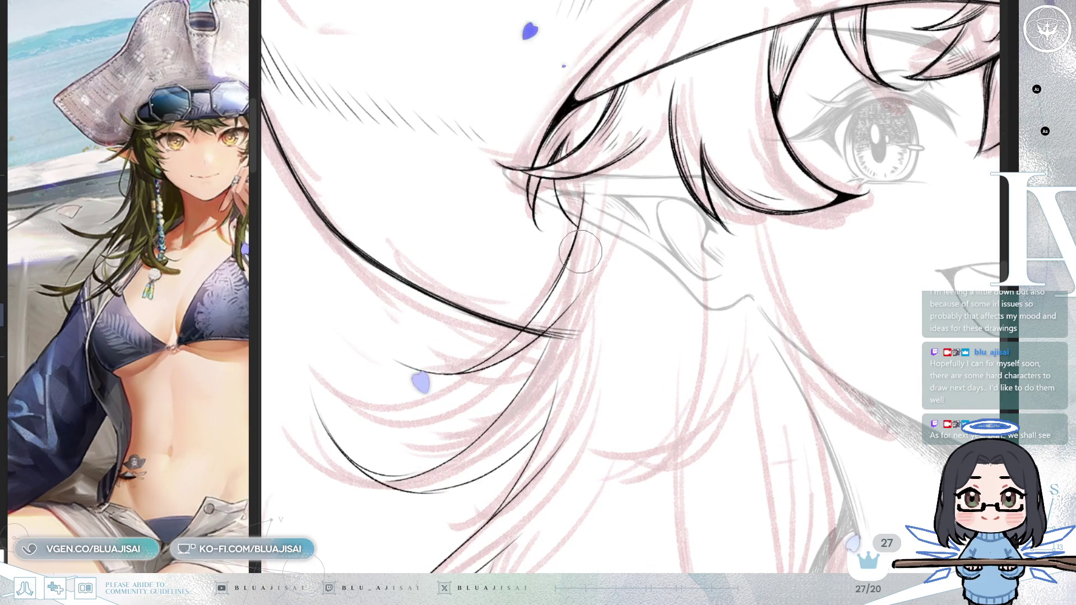
Step: Unmirror the view, enlarge the brush and ink the strands around the ear and lower hair
key("h")
left_click_drag(786, 201, 618, 176)
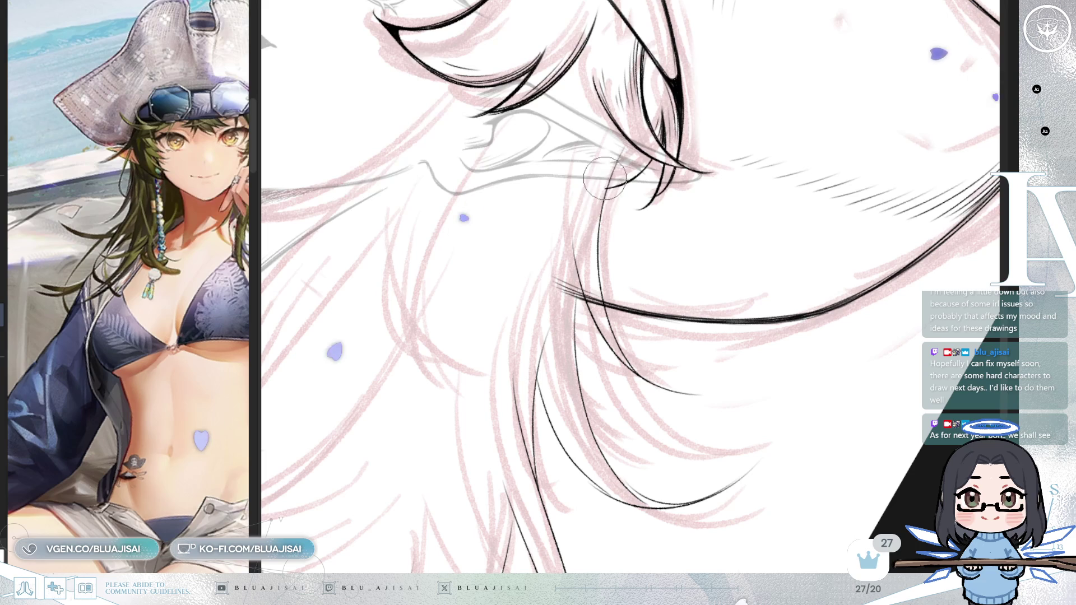
key("e")
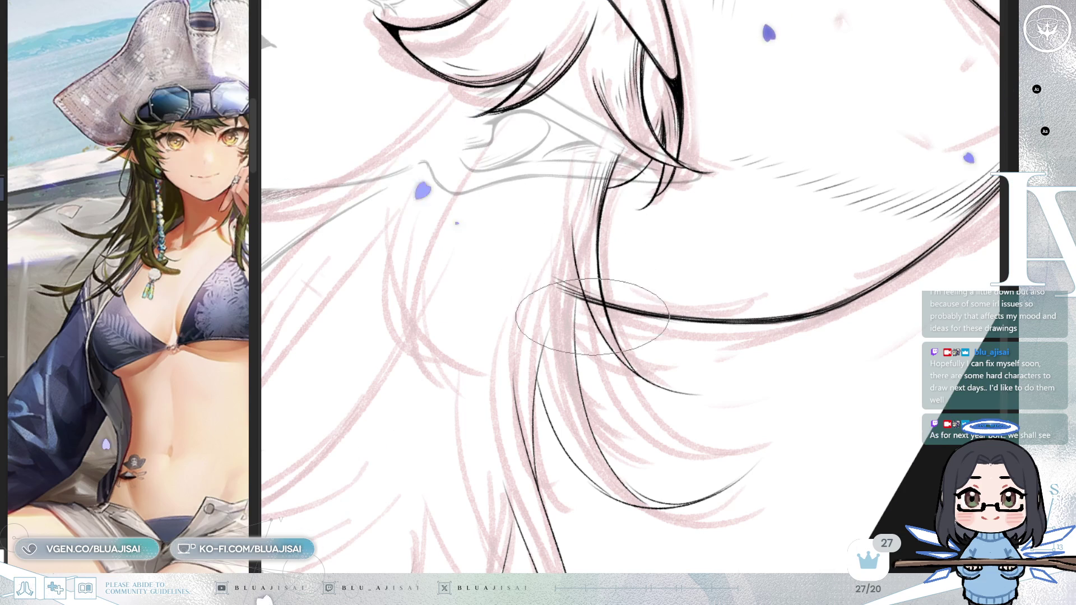
left_click_drag(603, 267, 599, 202)
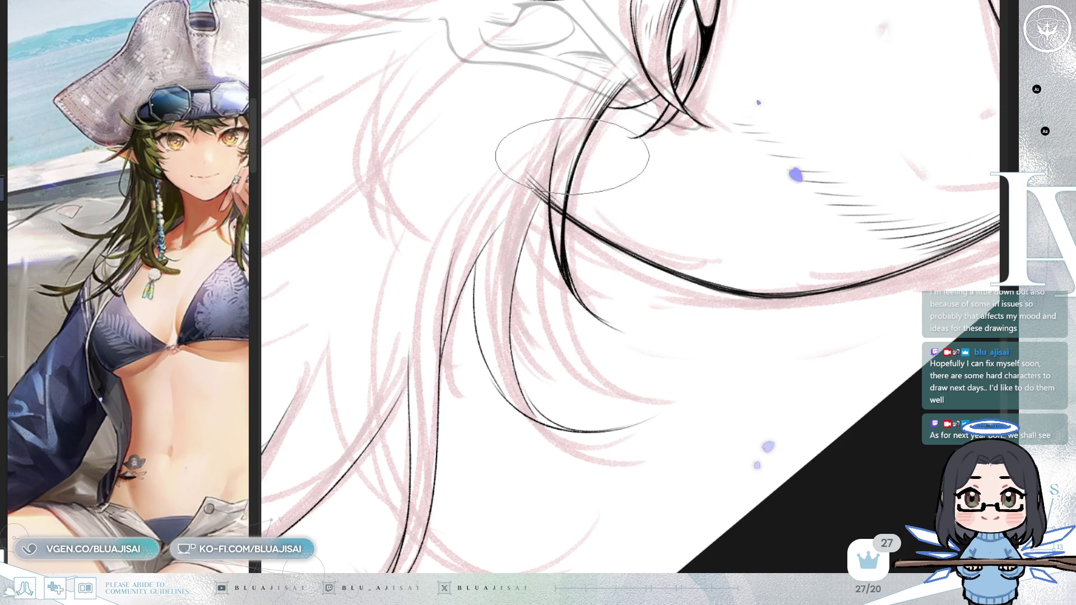
left_click_drag(559, 205, 494, 216)
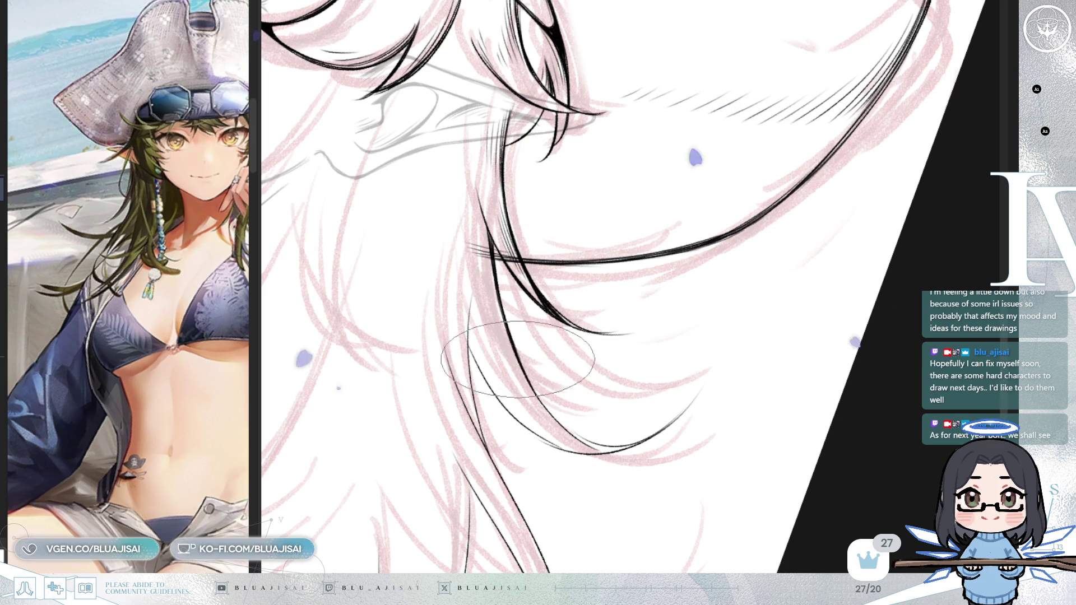
Step: Adjust the brush size with the bracket keys and ink the diagonal strands falling beside the neck
key("bracketleft")
key("bracketleft")
key("bracketleft")
key("bracketleft")
key("bracketleft")
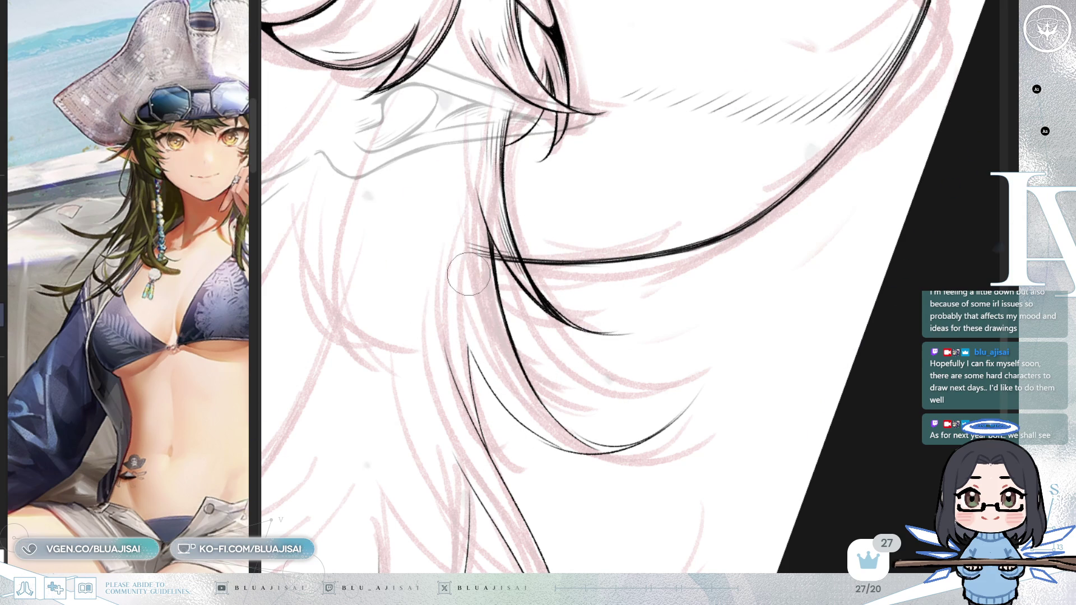
left_click_drag(584, 188, 745, 183)
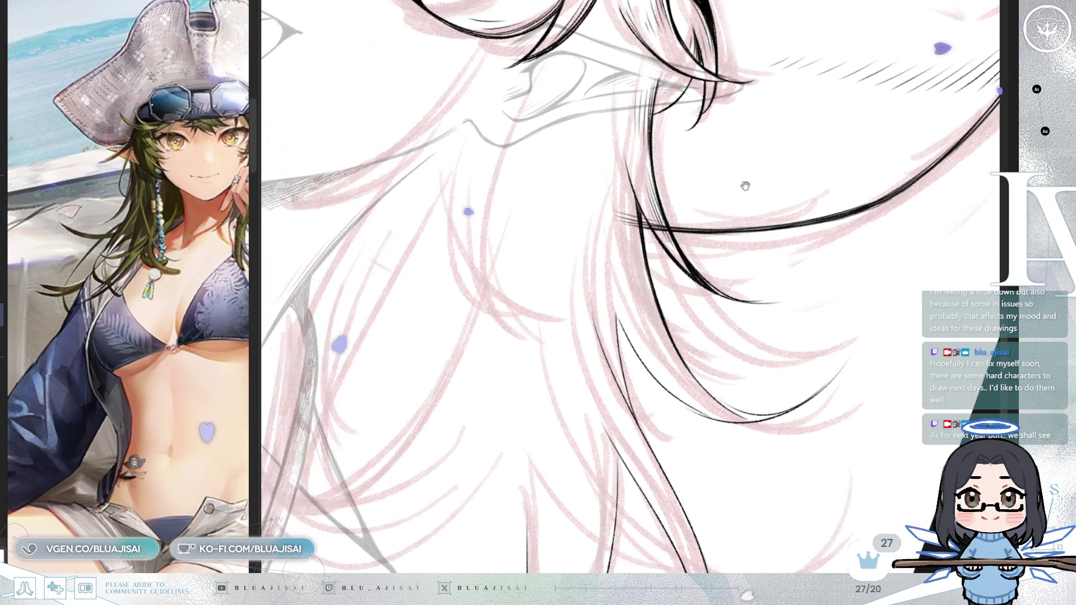
key("bracketright")
key("bracketright")
key("bracketright")
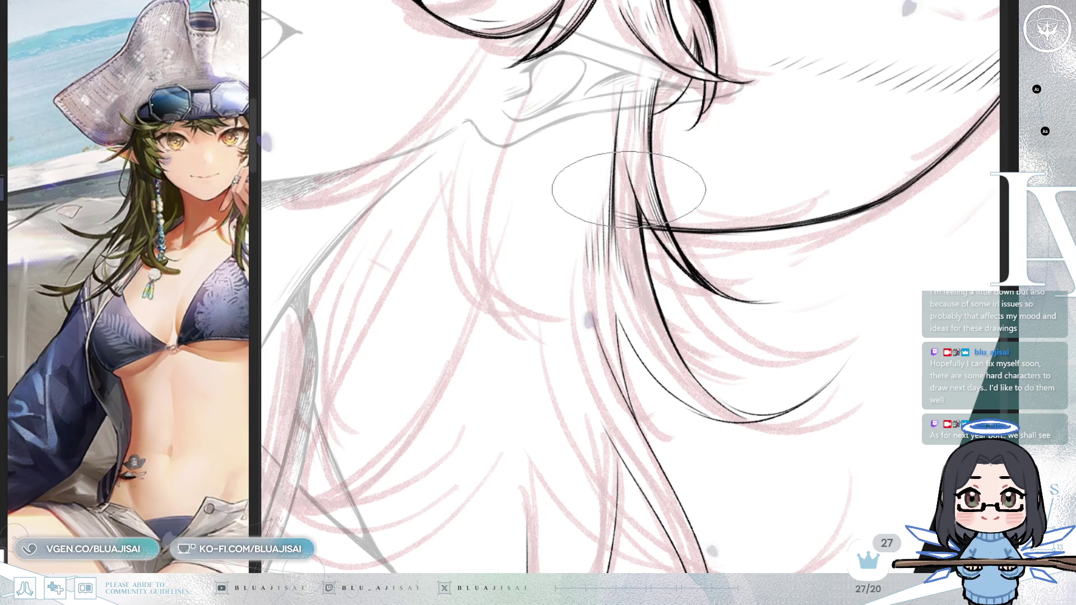
mouse_move(626, 180)
left_mouse_down()
mouse_move(734, 181)
mouse_move(699, 214)
left_mouse_up()
left_click_drag(614, 236, 538, 345)
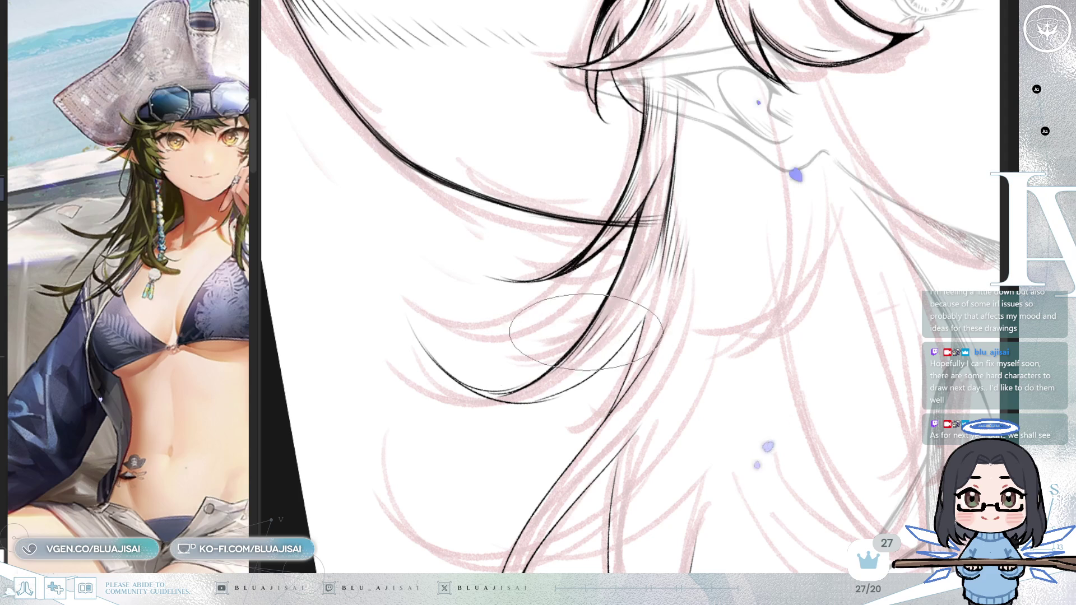
mouse_move(639, 421)
left_mouse_down()
mouse_move(611, 272)
mouse_move(510, 263)
left_mouse_up()
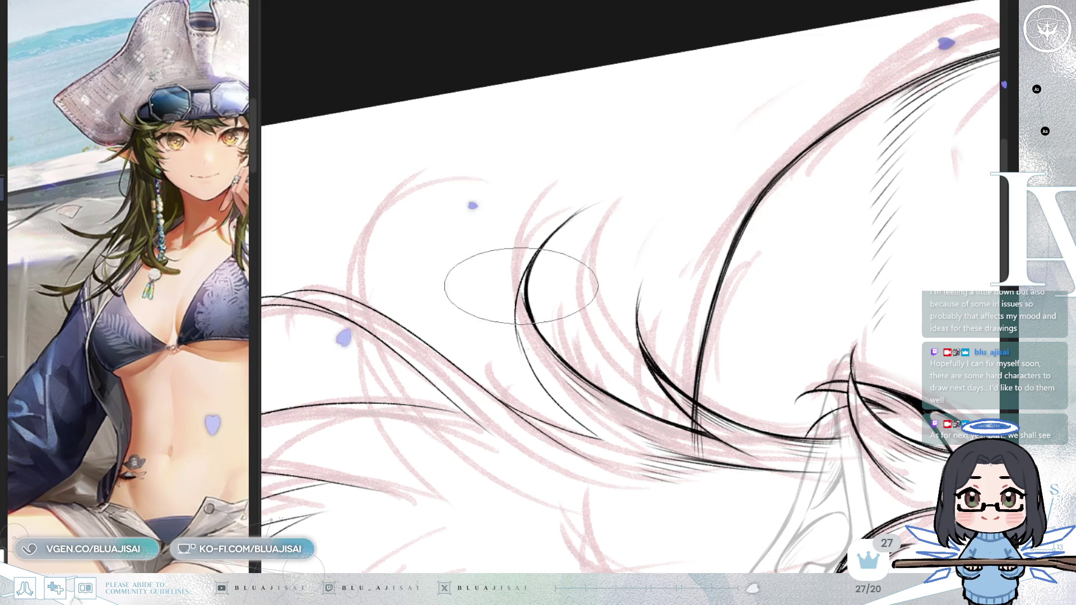
Step: Rotate the canvas and add fine hatching lines to the hair strands below the neck
key("asciicircum")
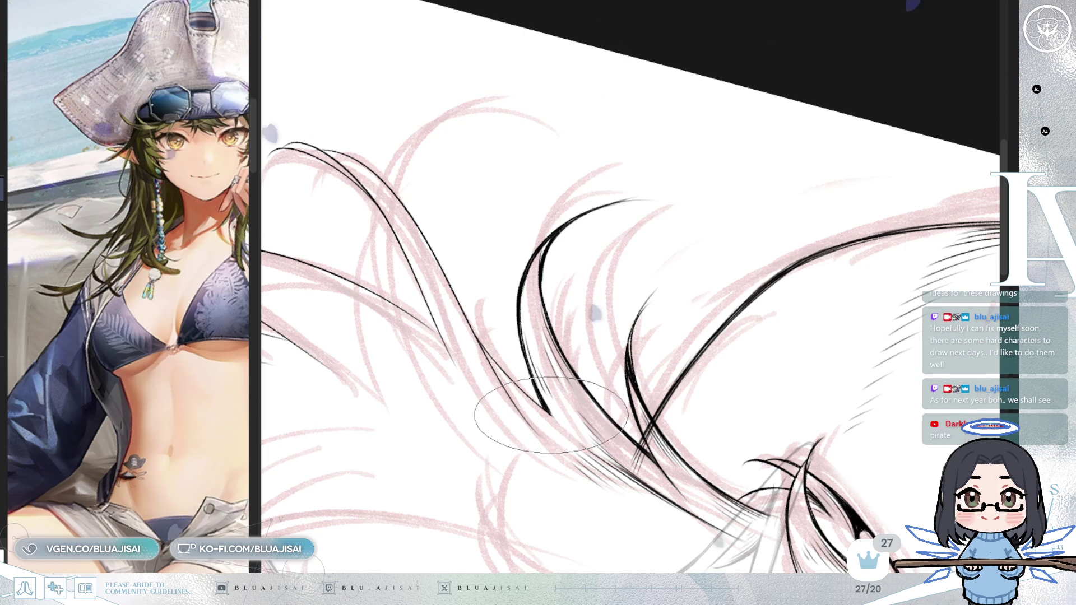
mouse_move(543, 406)
left_mouse_down()
mouse_move(657, 295)
mouse_move(682, 202)
mouse_move(770, 156)
mouse_move(740, 253)
left_mouse_up()
left_click_drag(566, 235, 564, 248)
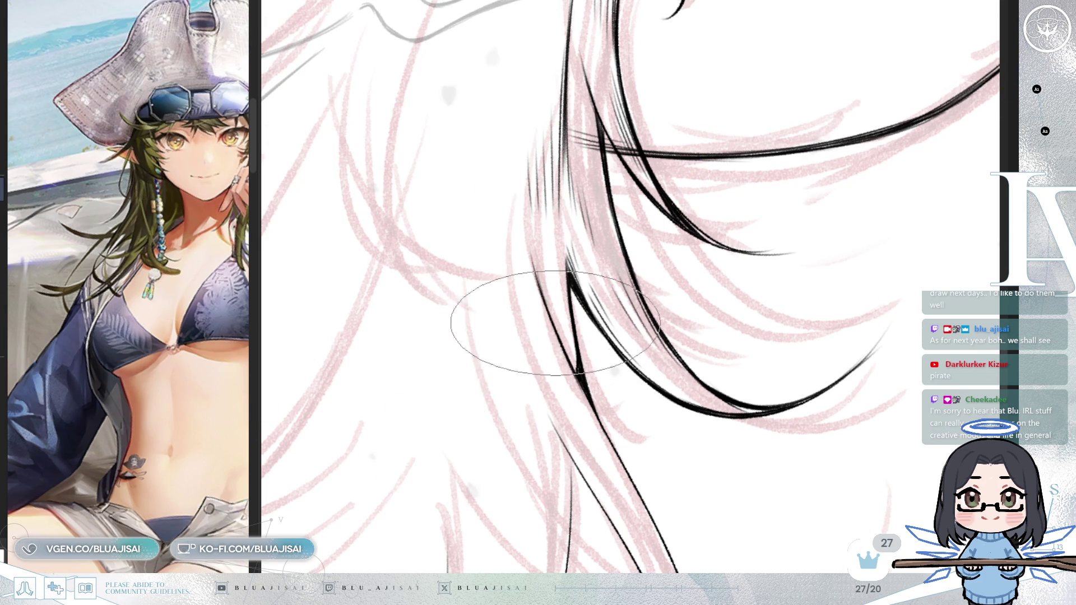
scroll(665, 182, "down", 1)
scroll(664, 183, "up", 1)
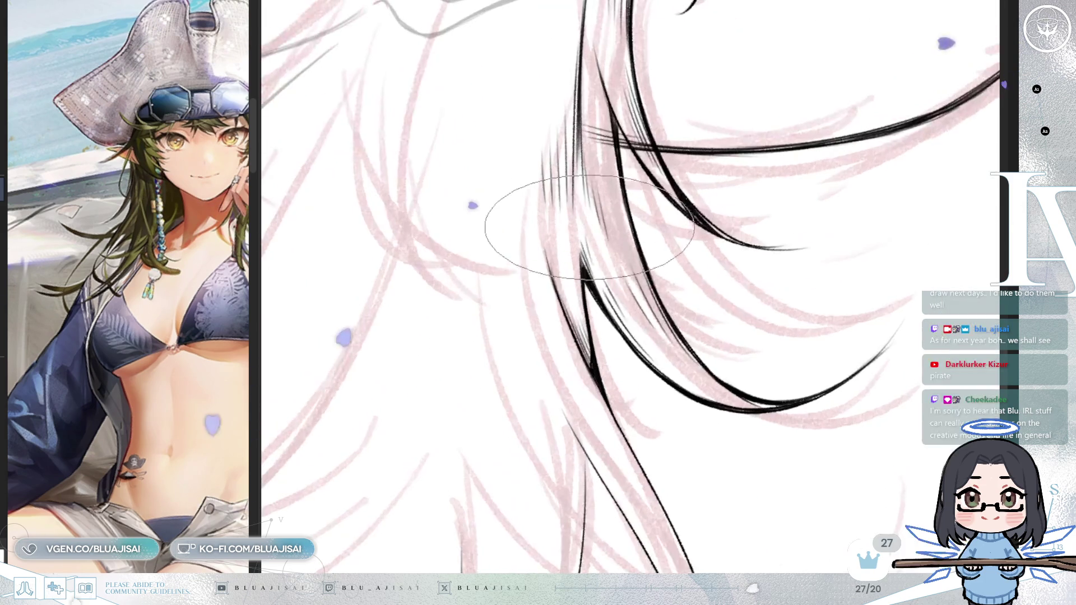
scroll(598, 360, "down", 1)
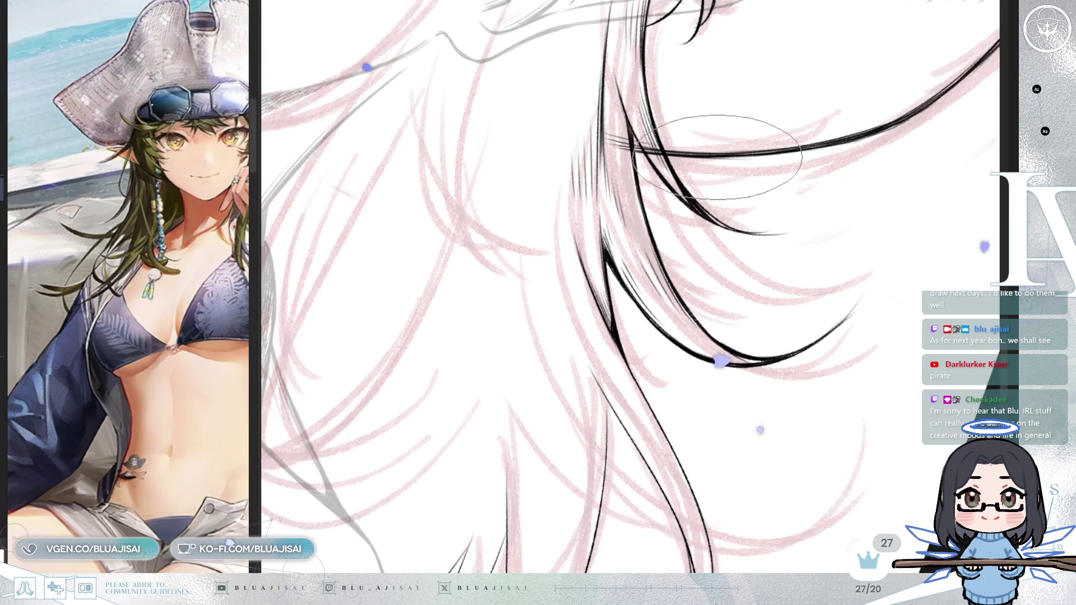
scroll(657, 278, "down", 2)
scroll(721, 199, "down", 2)
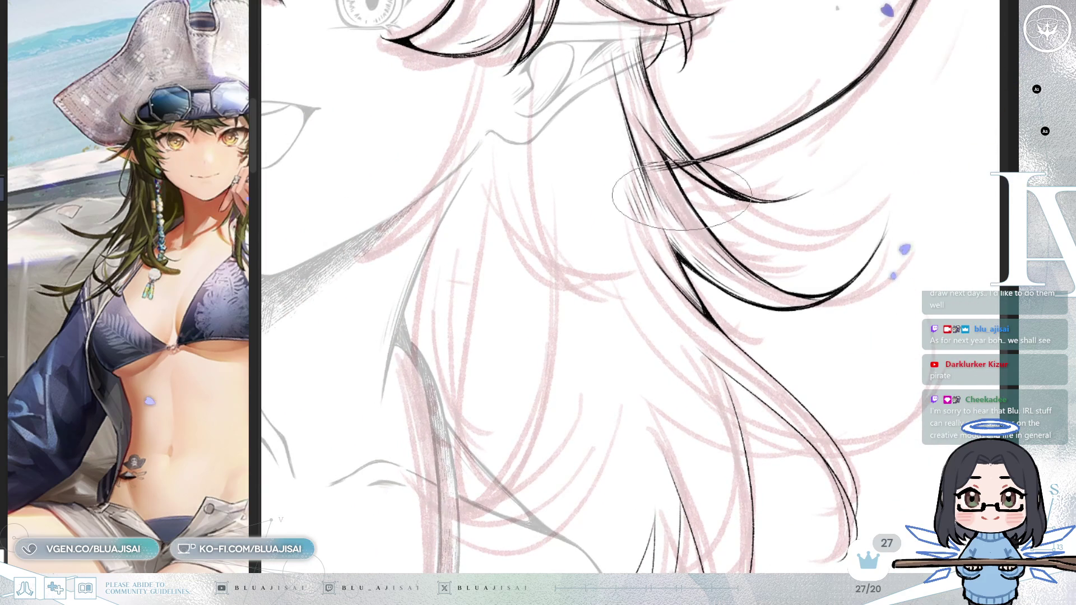
Step: Draw thin tapered hair strokes beside the neck and add fine hatching along the new strand
left_click_drag(553, 74, 553, 174)
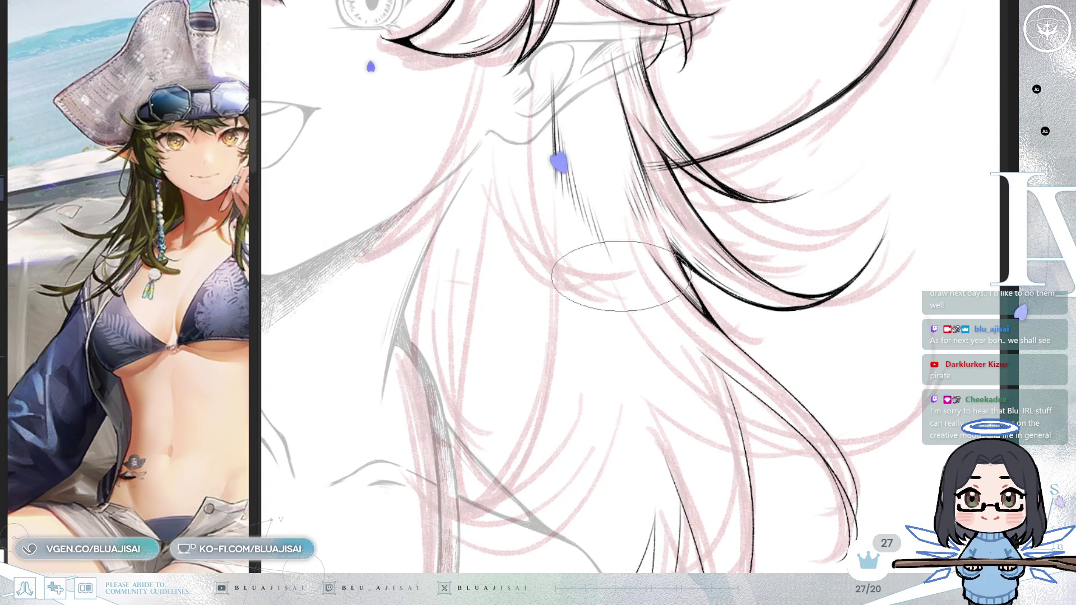
key("End")
key("End")
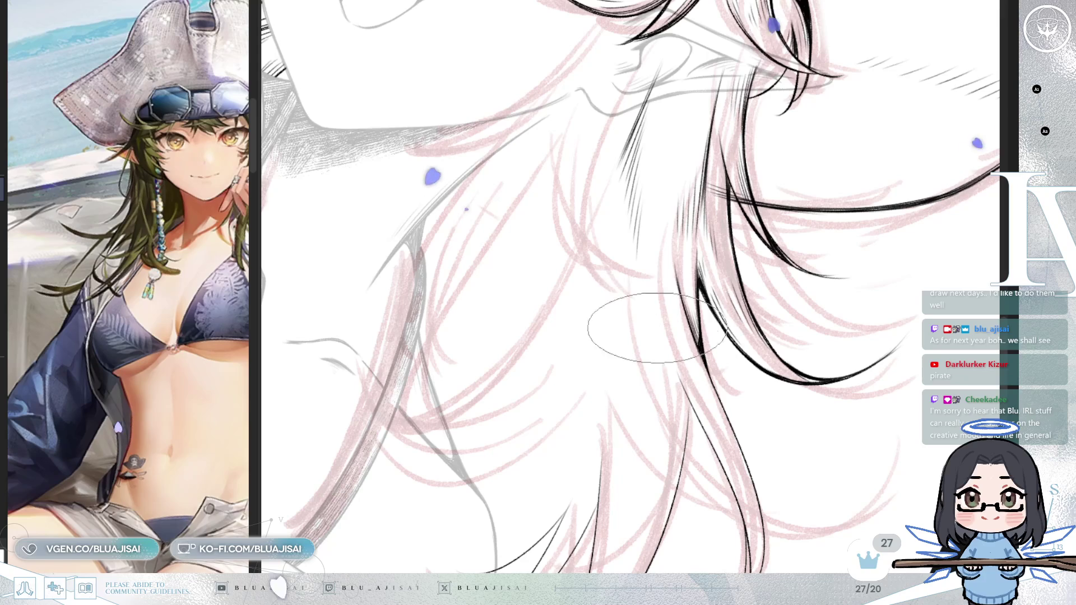
left_click_drag(660, 319, 696, 394)
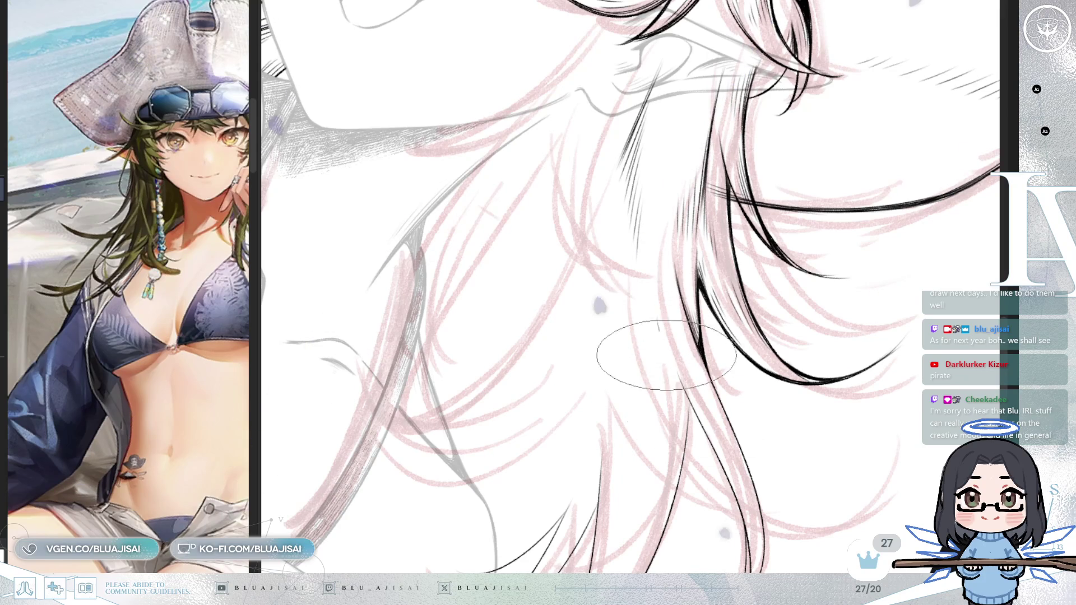
mouse_move(667, 345)
left_mouse_down()
mouse_move(716, 424)
mouse_move(731, 275)
mouse_move(638, 309)
left_mouse_up()
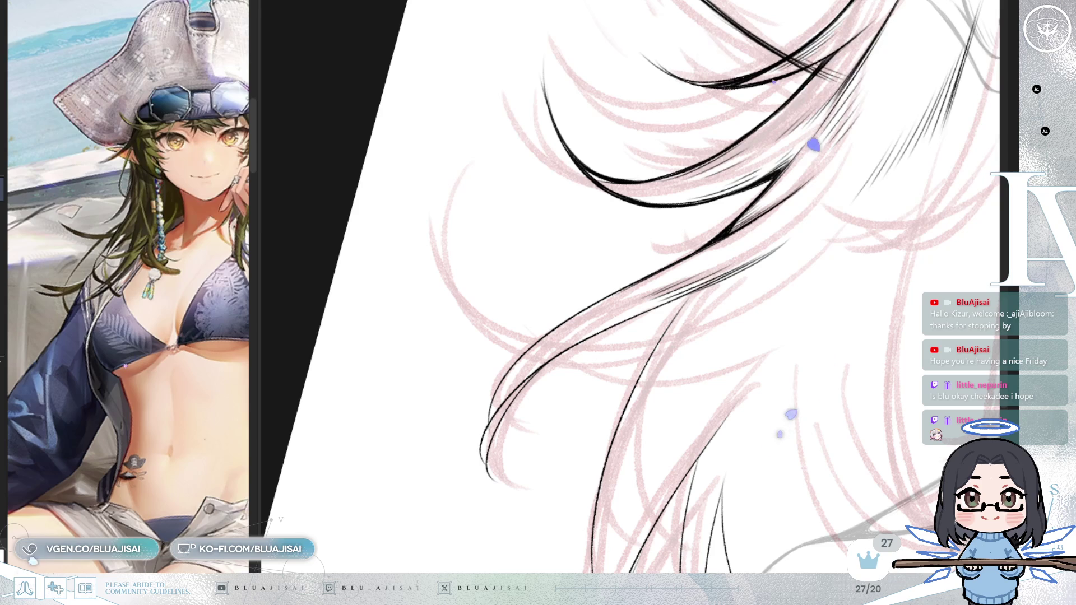
Step: Reinforce the long lower strand into a bold tapered line, then reset the canvas rotation upright
left_click_drag(766, 71, 528, 384)
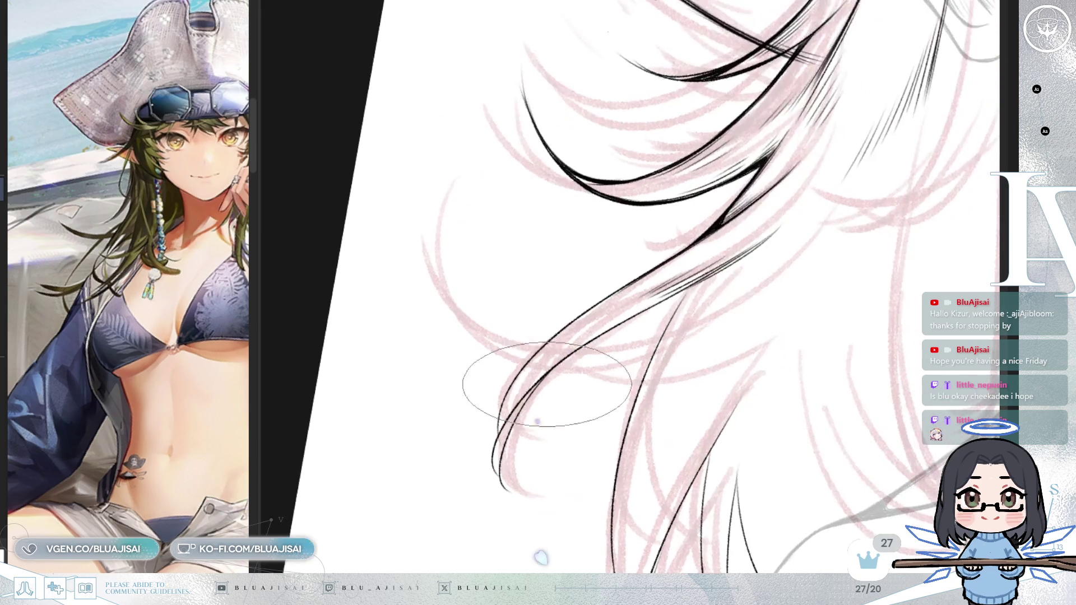
key("bracketleft")
key("bracketleft")
key("bracketleft")
key("bracketright")
key("bracketright")
key("bracketright")
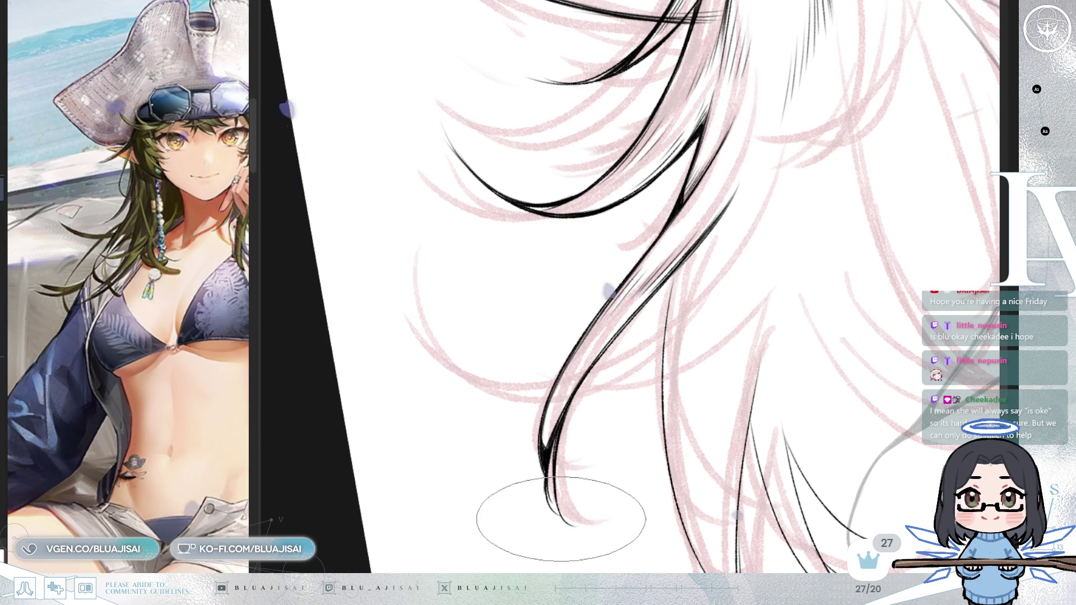
mouse_move(528, 413)
left_mouse_down()
mouse_move(549, 397)
mouse_move(532, 368)
left_mouse_up()
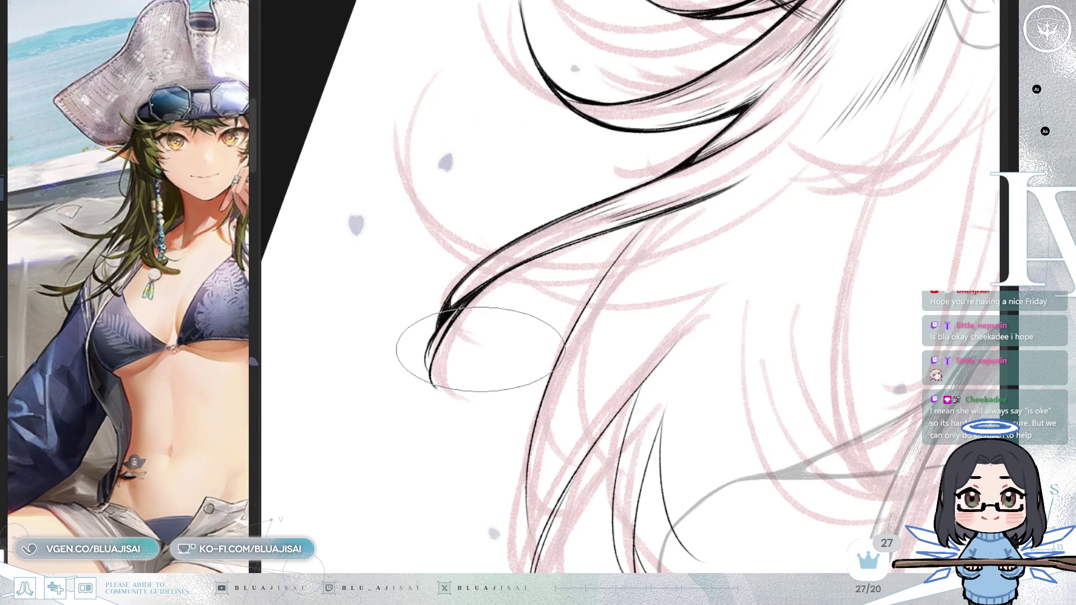
left_click_drag(415, 335, 480, 368)
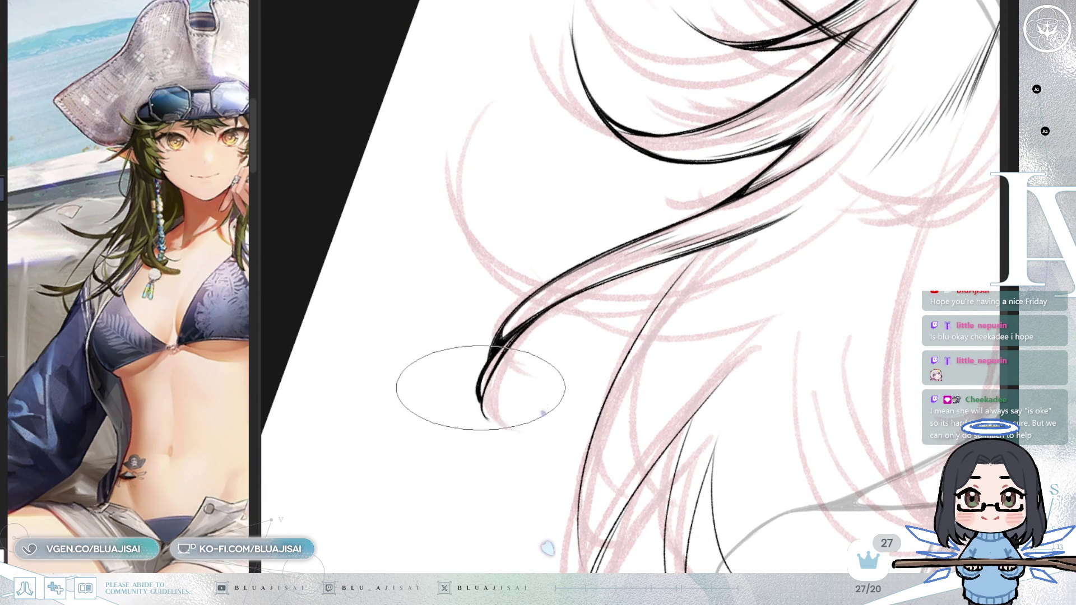
key("Home")
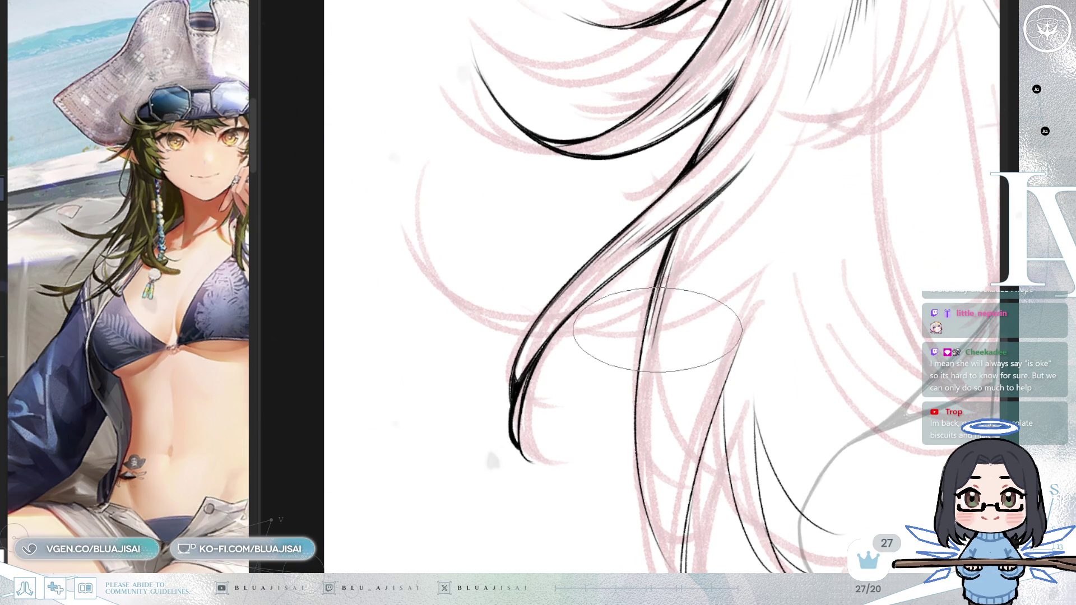
scroll(658, 330, "down", 2)
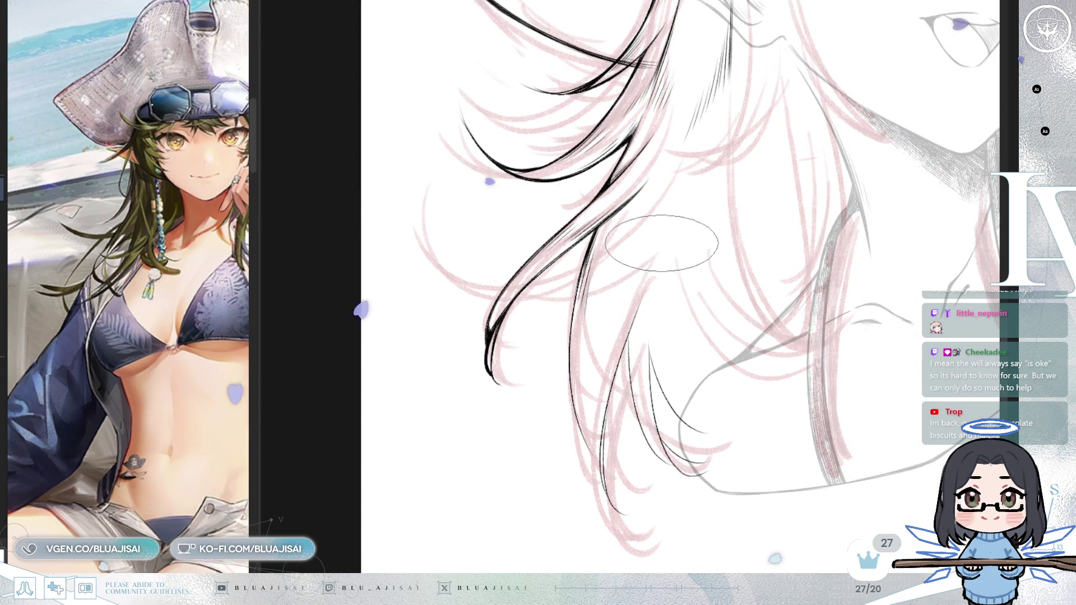
scroll(661, 243, "up", 2)
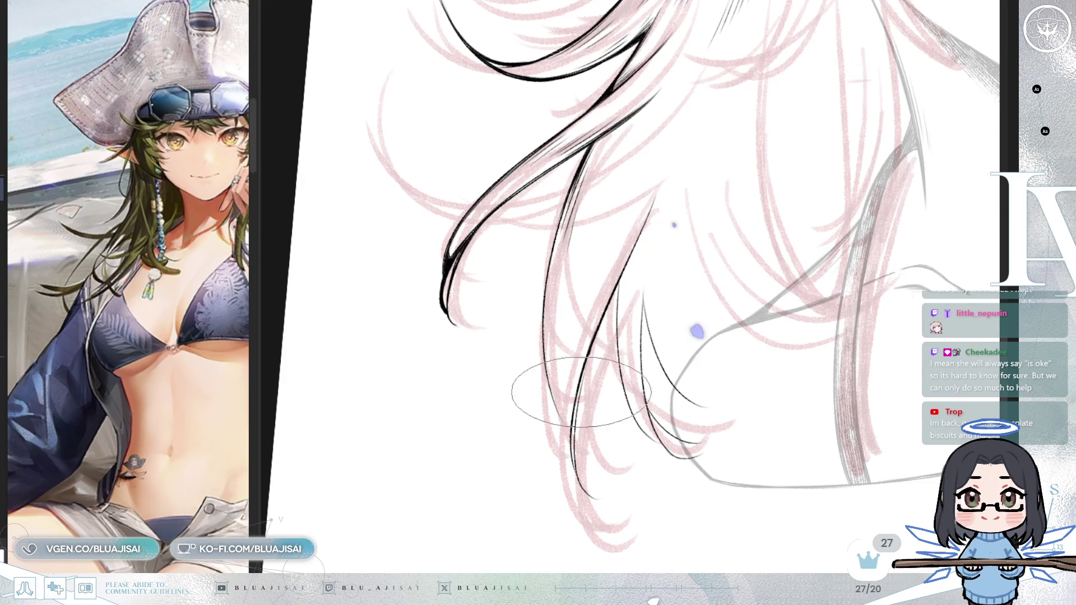
scroll(575, 432, "up", 1)
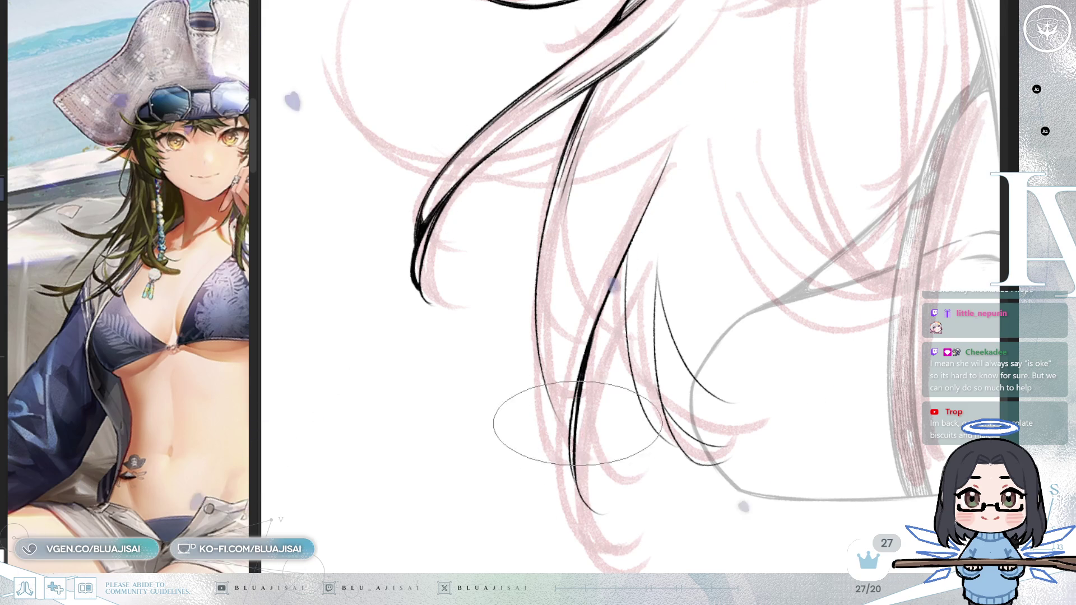
Step: Tilt the canvas and ink four dark strands over the sketched long lower hair
left_click_drag(625, 360, 531, 326)
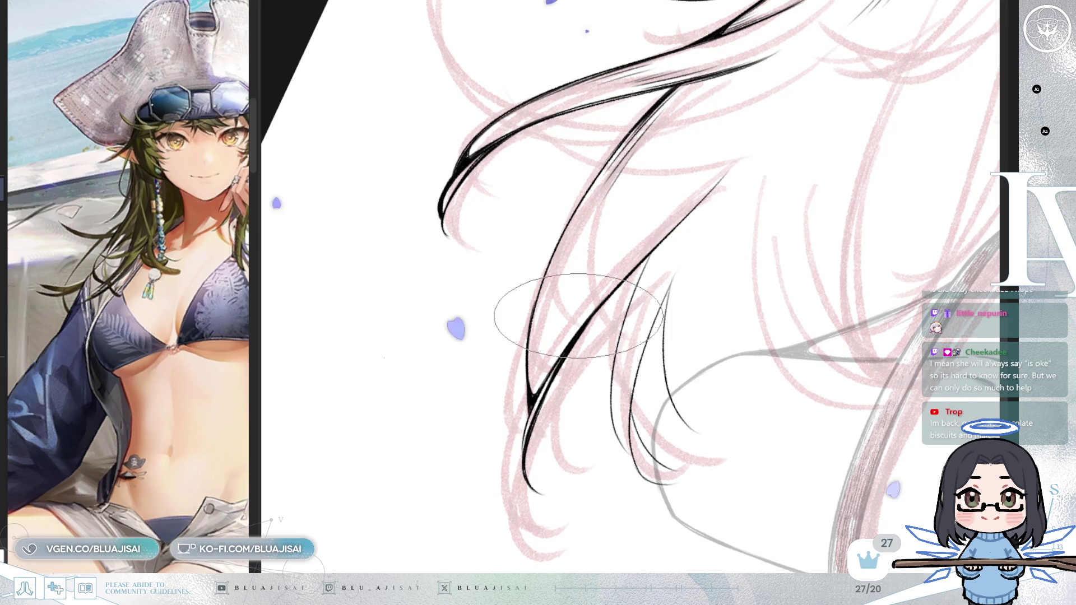
left_click_drag(517, 312, 489, 395)
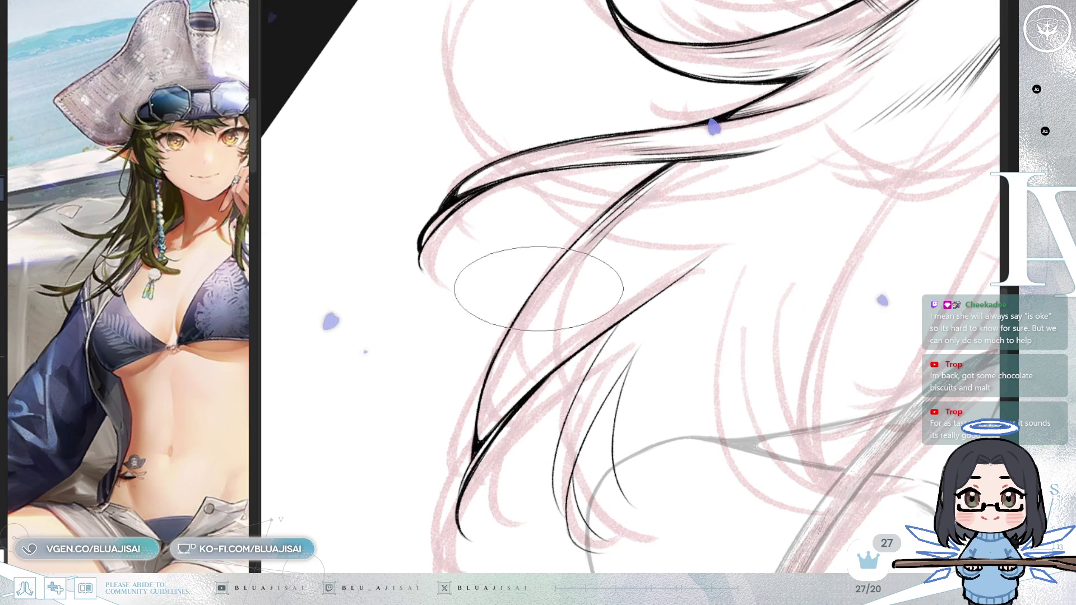
left_click_drag(664, 173, 504, 370)
left_click_drag(655, 244, 471, 379)
left_click_drag(639, 295, 471, 379)
mouse_move(627, 277)
left_mouse_down()
mouse_move(615, 387)
mouse_move(773, 264)
mouse_move(829, 180)
left_mouse_up()
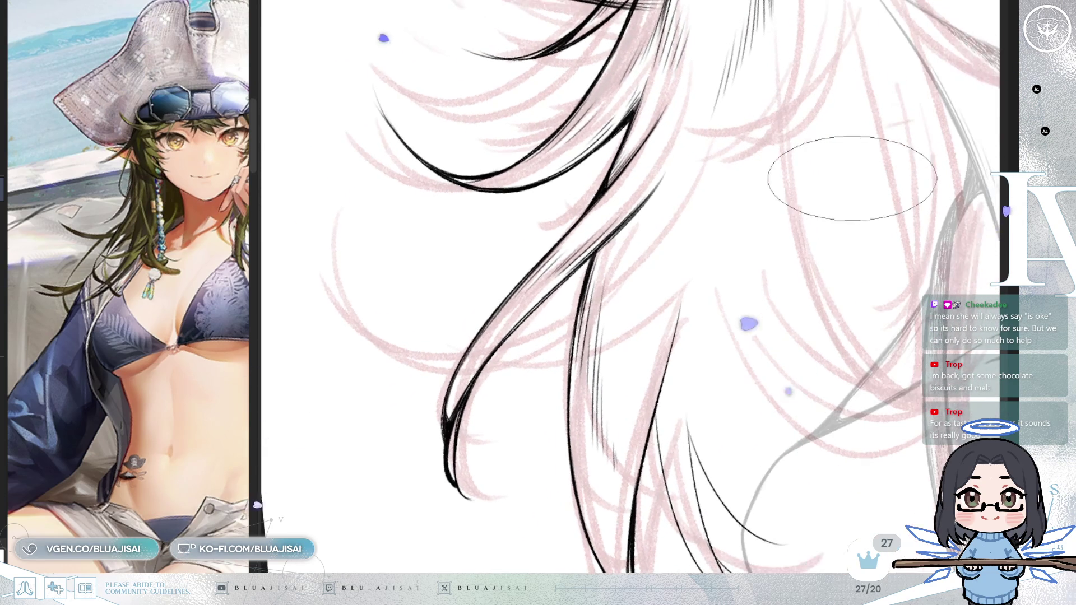
Step: Ink two thin curved black lines down through the lower hair strands
mouse_move(583, 282)
left_mouse_down()
mouse_move(731, 338)
mouse_move(632, 429)
left_mouse_up()
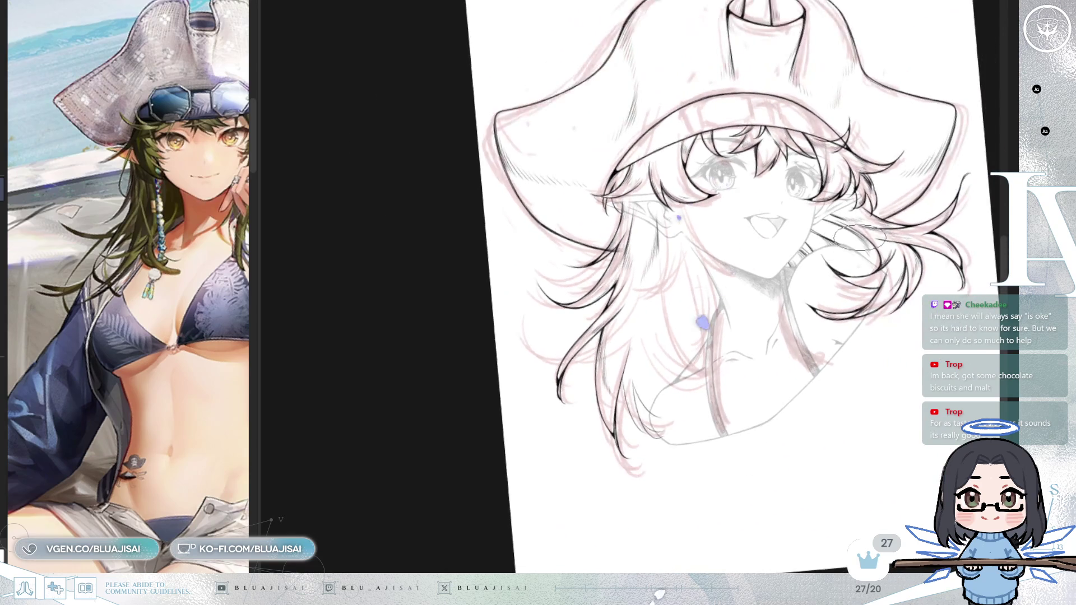
mouse_move(550, 404)
left_mouse_down()
mouse_move(883, 224)
mouse_move(526, 216)
mouse_move(459, 315)
mouse_move(505, 60)
left_mouse_up()
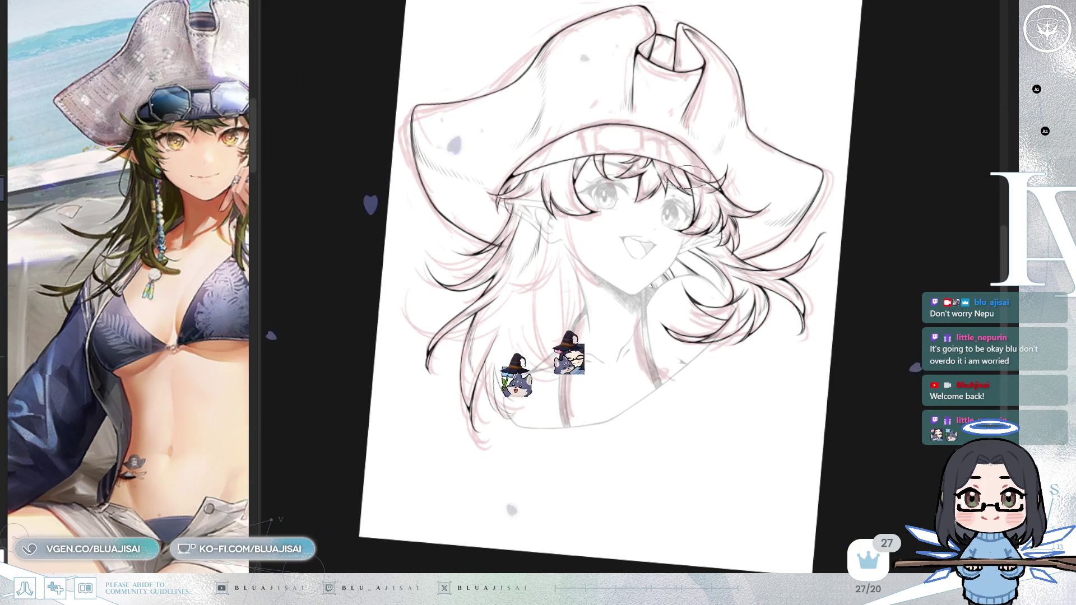
scroll(580, 356, "up", 2)
scroll(580, 356, "up", 1)
scroll(580, 356, "up", 2)
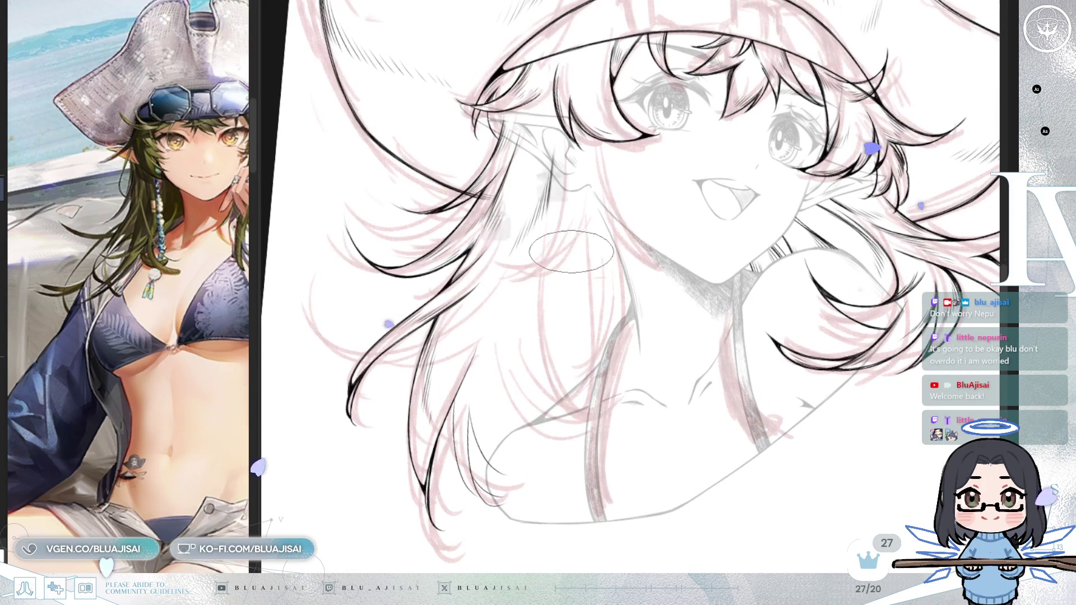
scroll(582, 347, "up", 1)
scroll(582, 338, "up", 1)
scroll(559, 334, "up", 1)
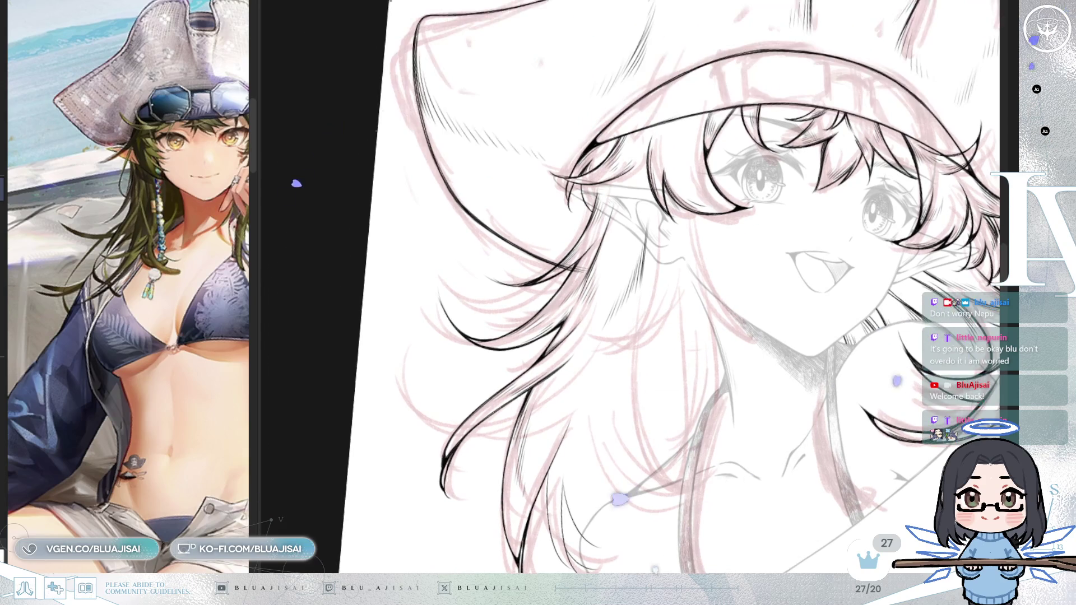
scroll(559, 334, "up", 1)
scroll(564, 329, "up", 1)
scroll(577, 321, "up", 1)
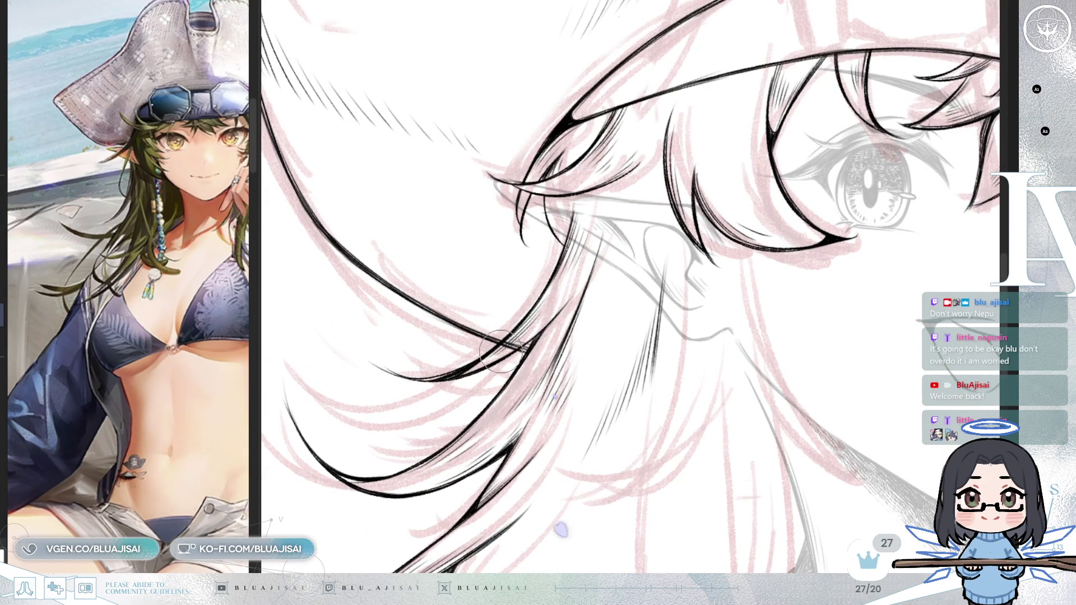
scroll(603, 280, "down", 2)
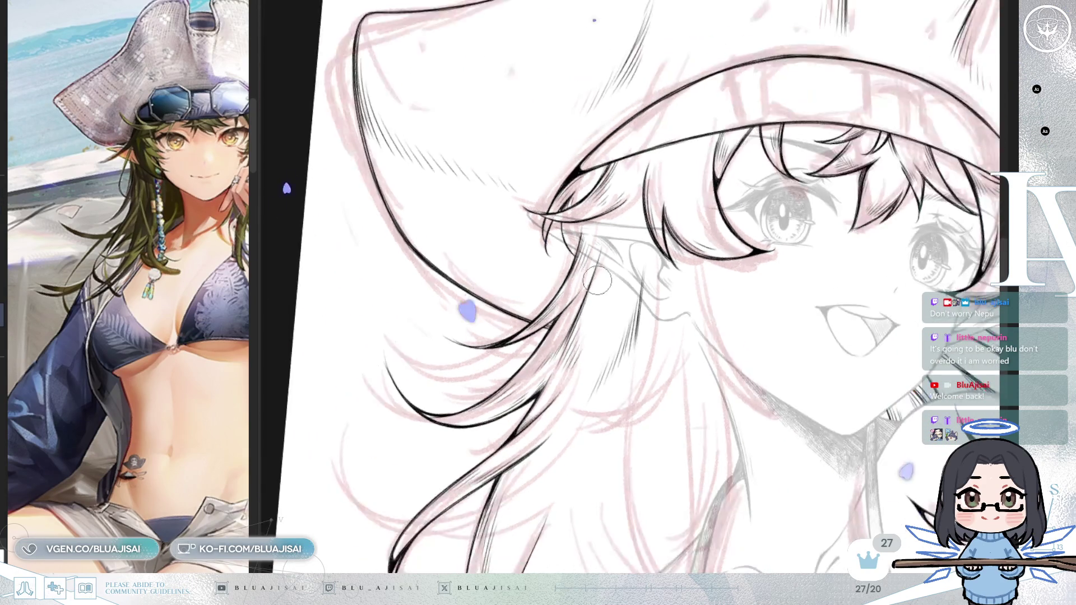
scroll(639, 320, "down", 1)
scroll(677, 362, "down", 1)
scroll(715, 404, "down", 1)
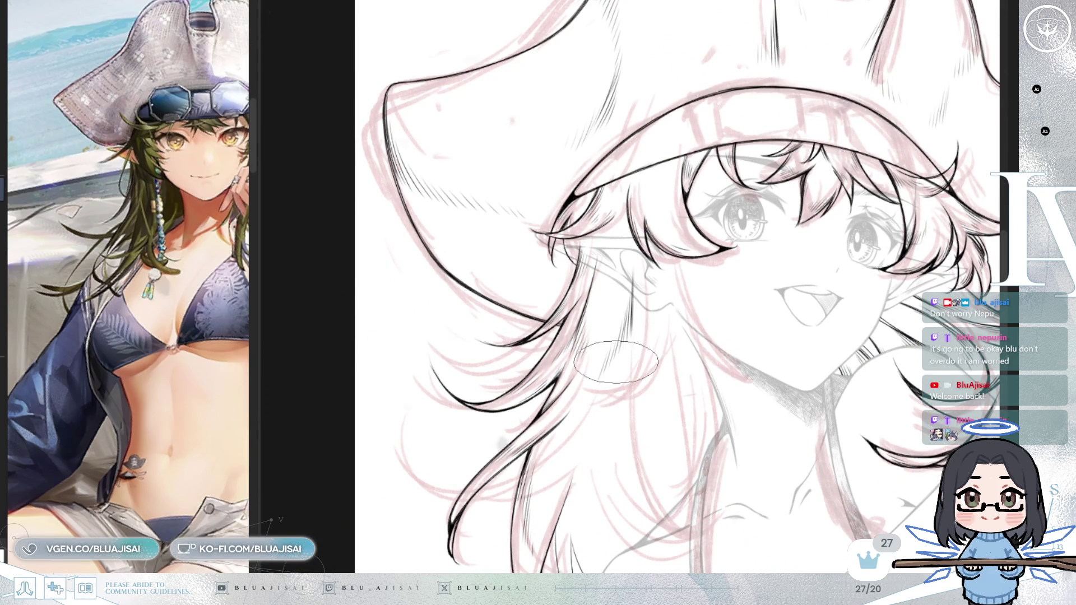
left_click_drag(616, 361, 575, 293)
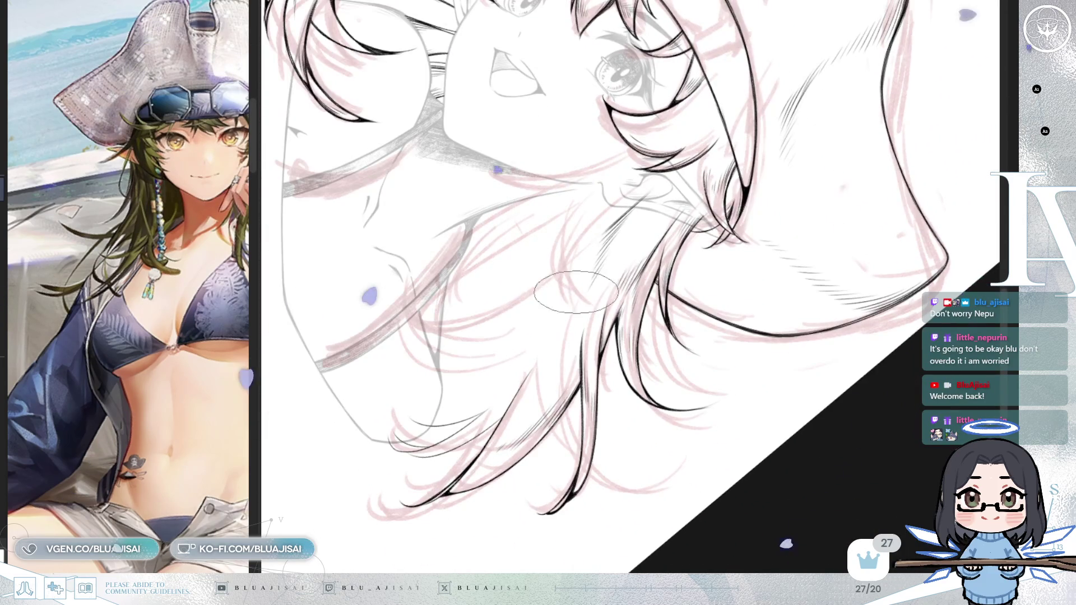
left_click_drag(608, 238, 627, 492)
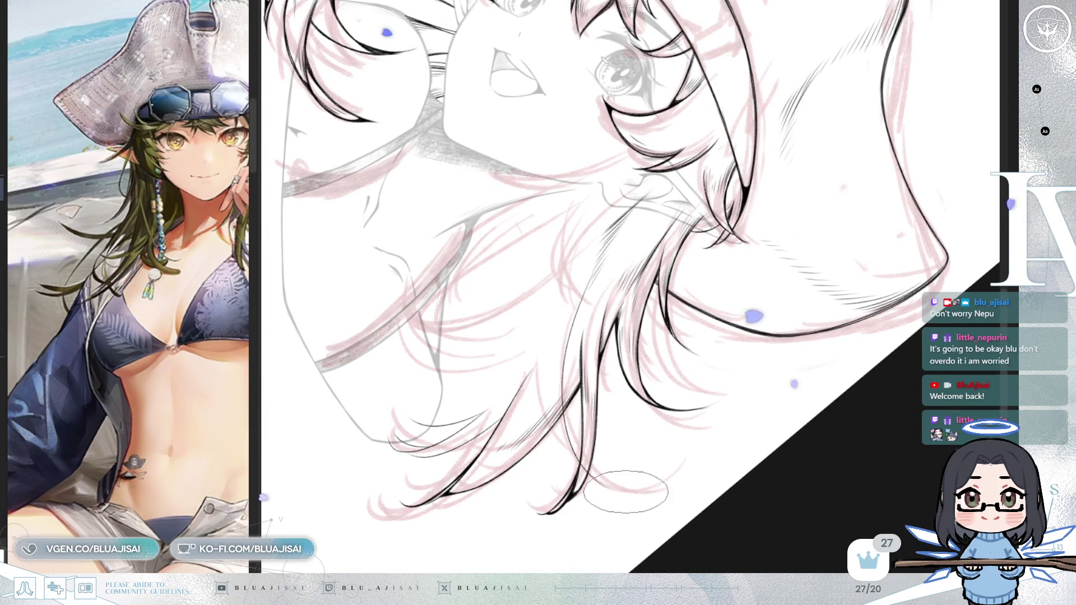
key("Page_Up")
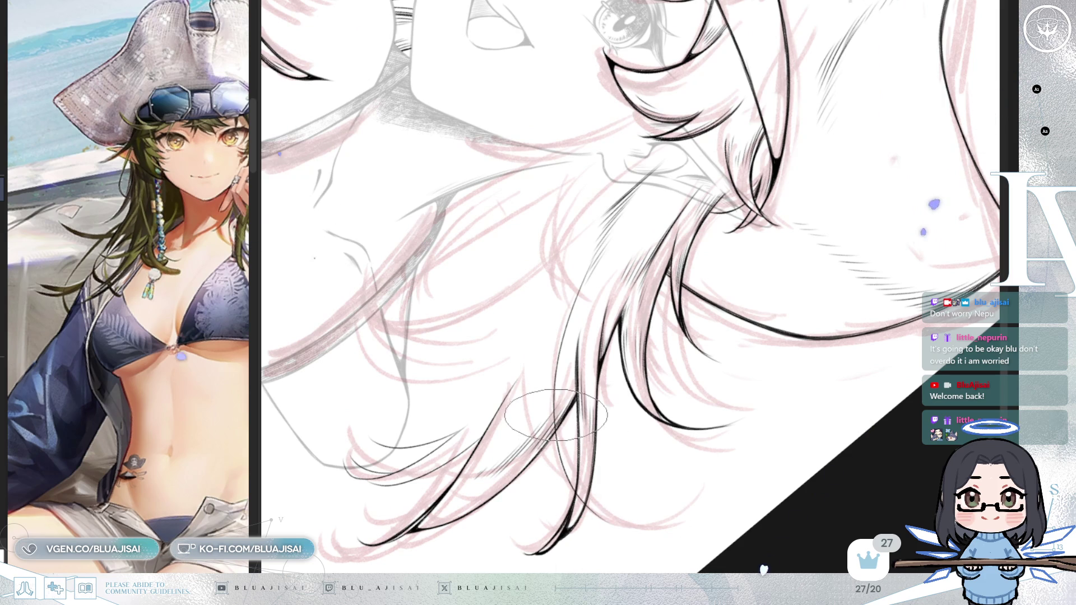
left_click_drag(524, 362, 569, 484)
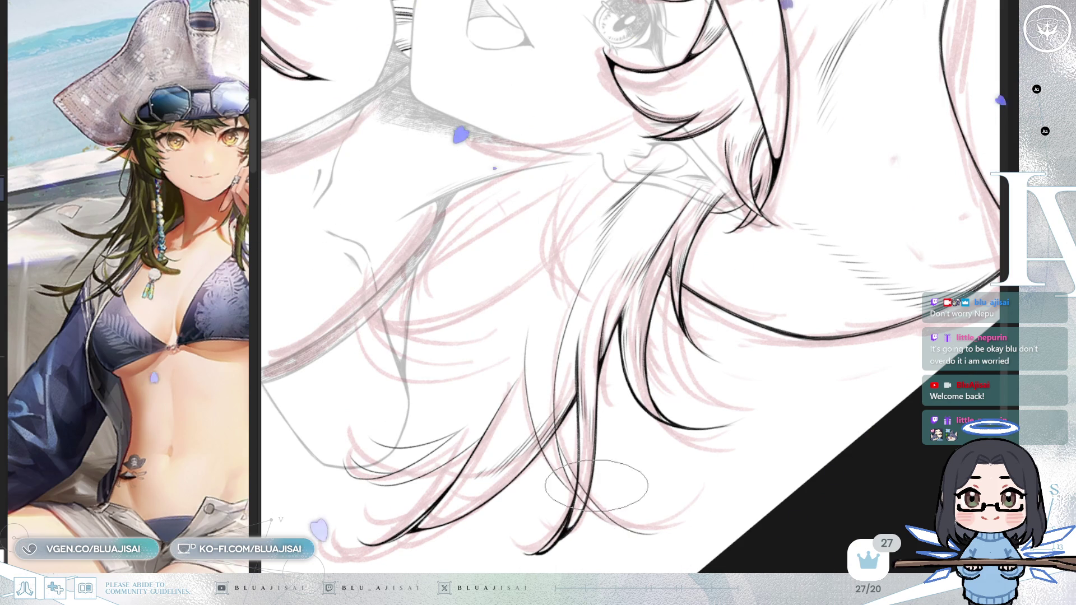
Step: Mirror the canvas view to check the hair lines and toggle the brush size
key("h")
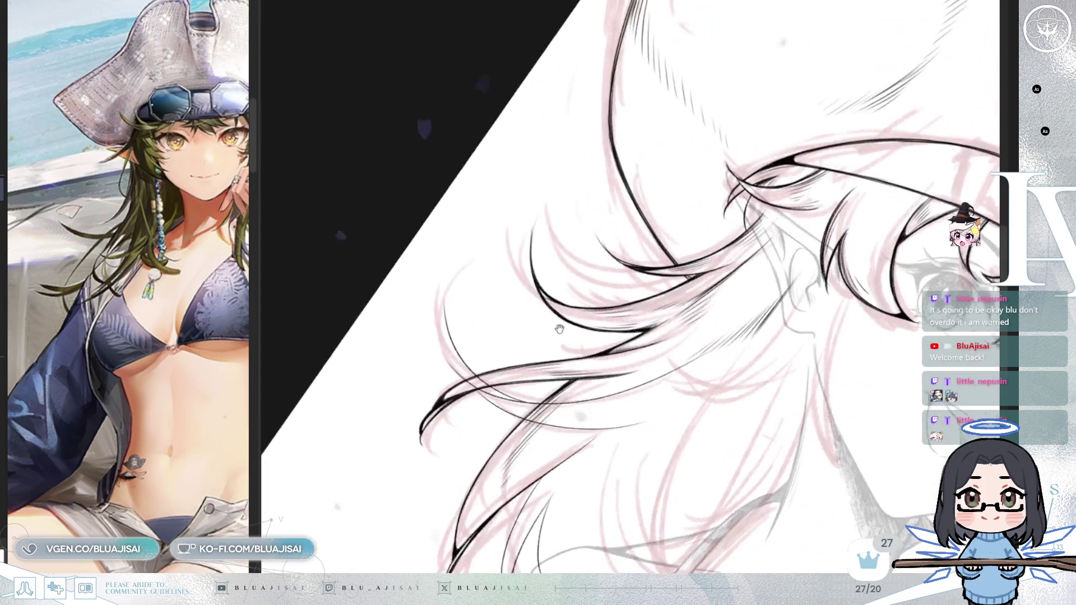
mouse_move(730, 326)
left_mouse_down()
mouse_move(604, 323)
mouse_move(580, 270)
left_mouse_up()
key("bracketleft")
key("e")
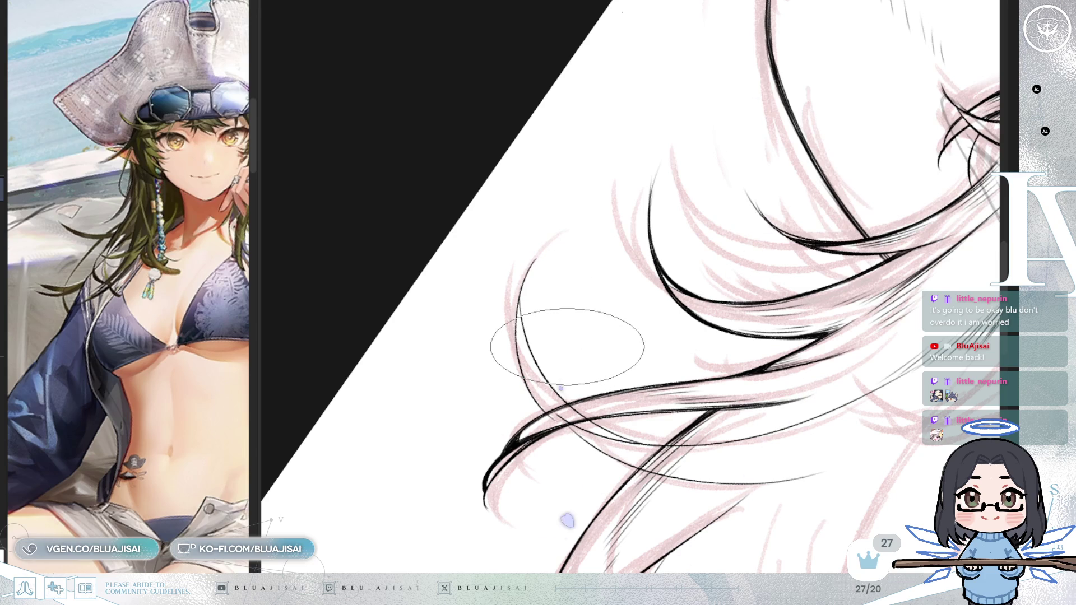
left_click_drag(567, 346, 555, 273)
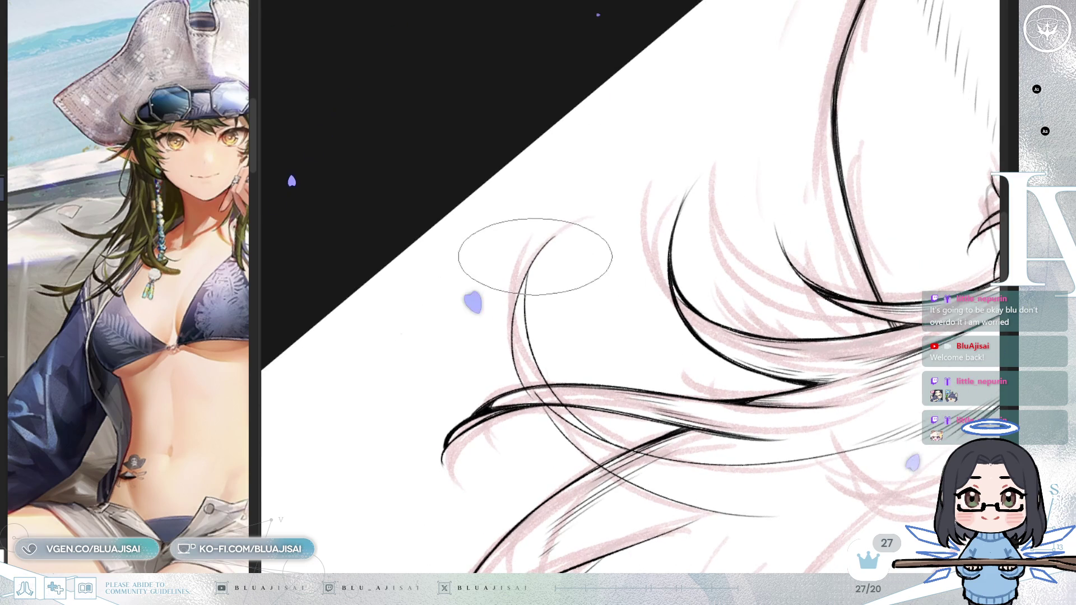
key("asciicircum")
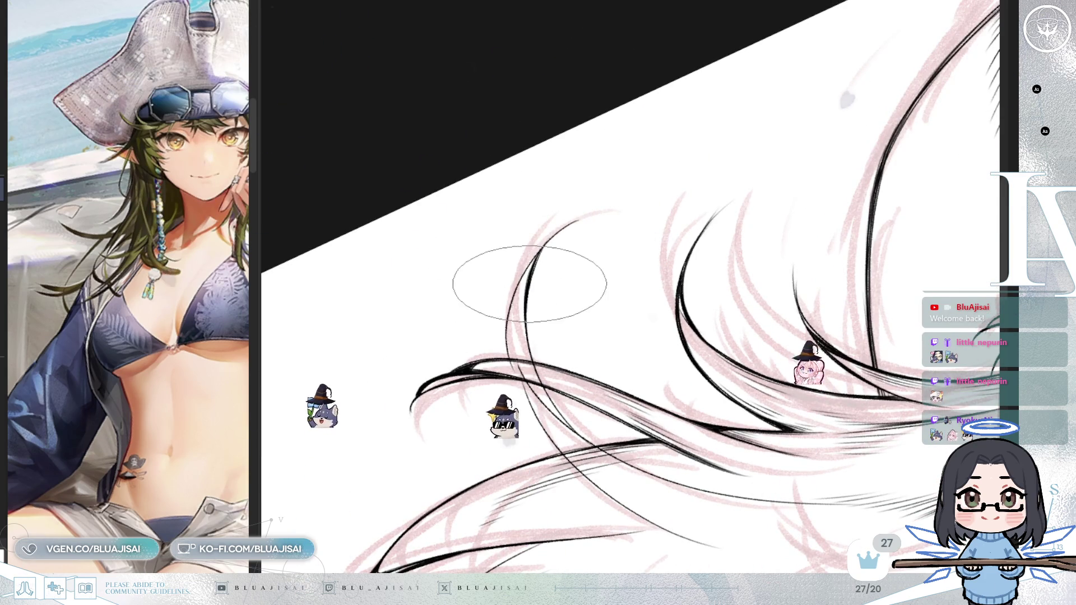
key("minus")
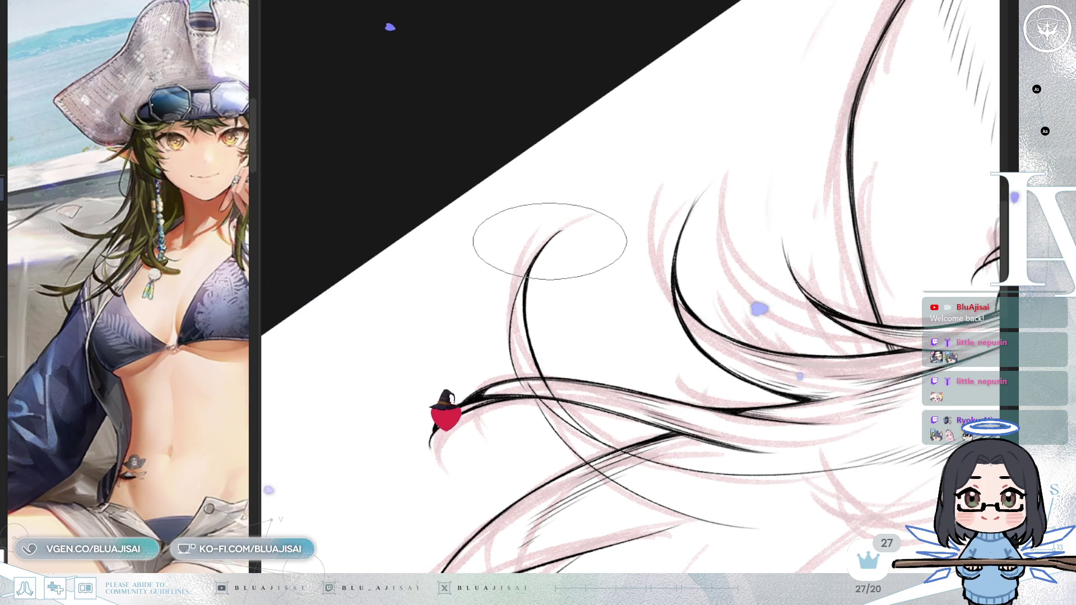
key("minus")
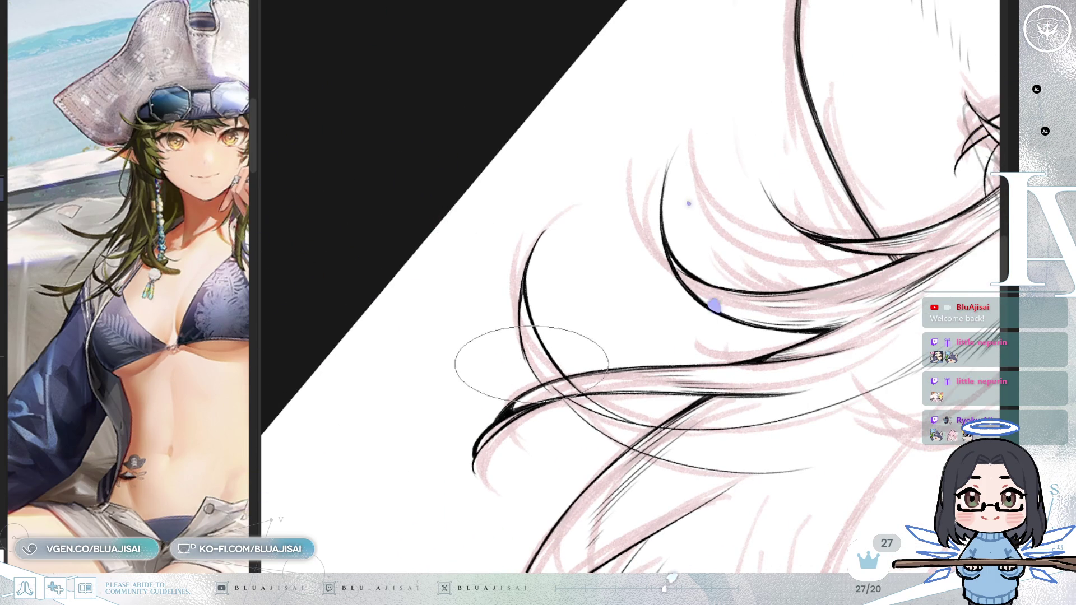
key("asciicircum")
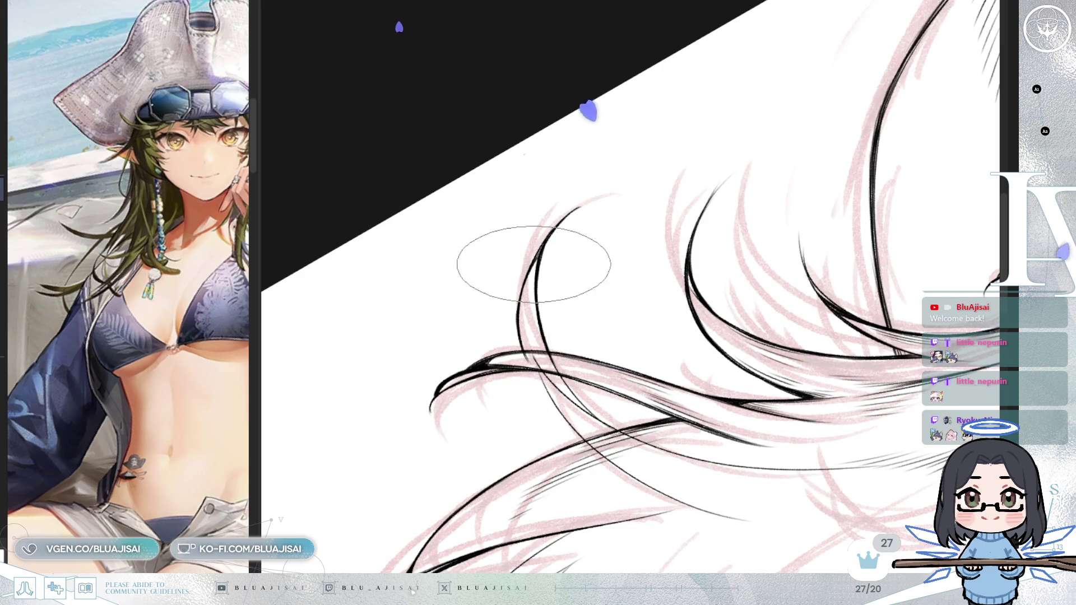
key("asciicircum")
key("asciicircum")
key("asciicircum")
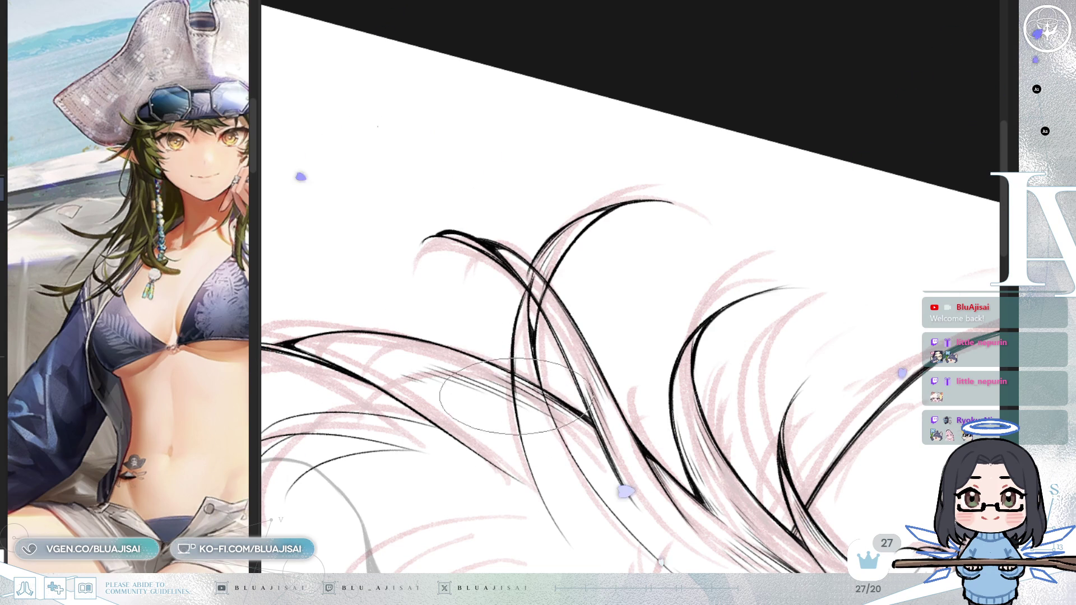
key("asciicircum")
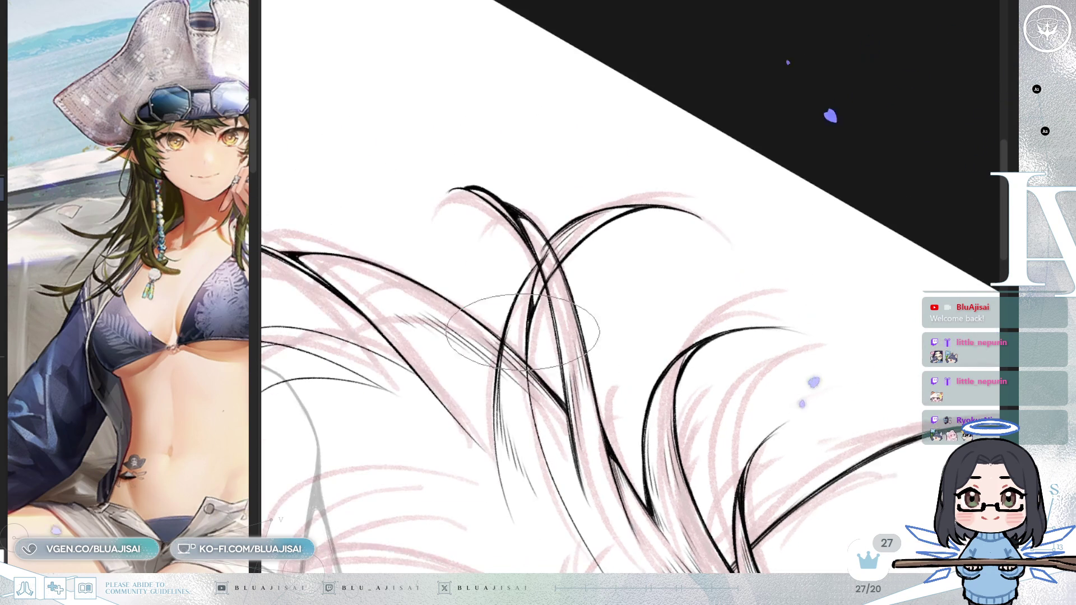
left_click_drag(538, 433, 497, 320)
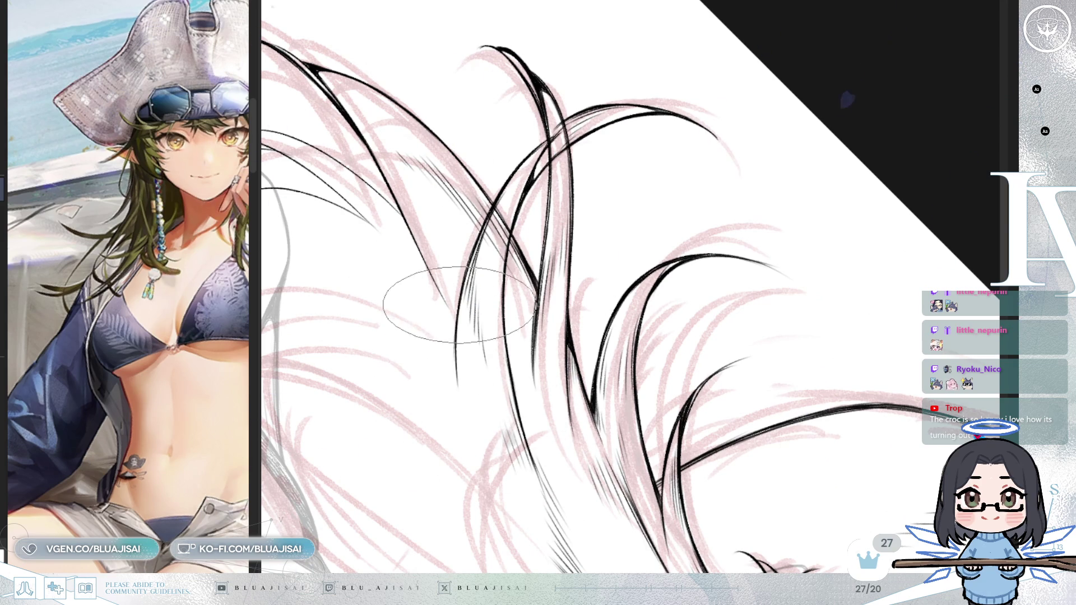
mouse_move(588, 214)
left_mouse_down()
mouse_move(567, 226)
mouse_move(569, 315)
left_mouse_up()
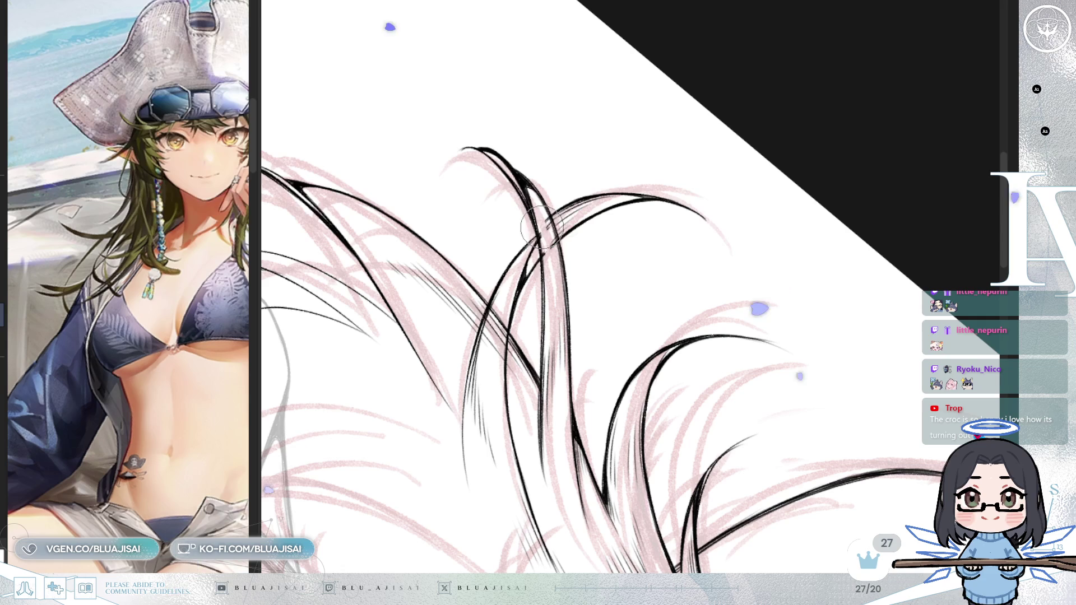
mouse_move(555, 249)
left_mouse_down()
mouse_move(644, 180)
mouse_move(765, 144)
left_mouse_up()
left_click_drag(846, 345, 732, 277)
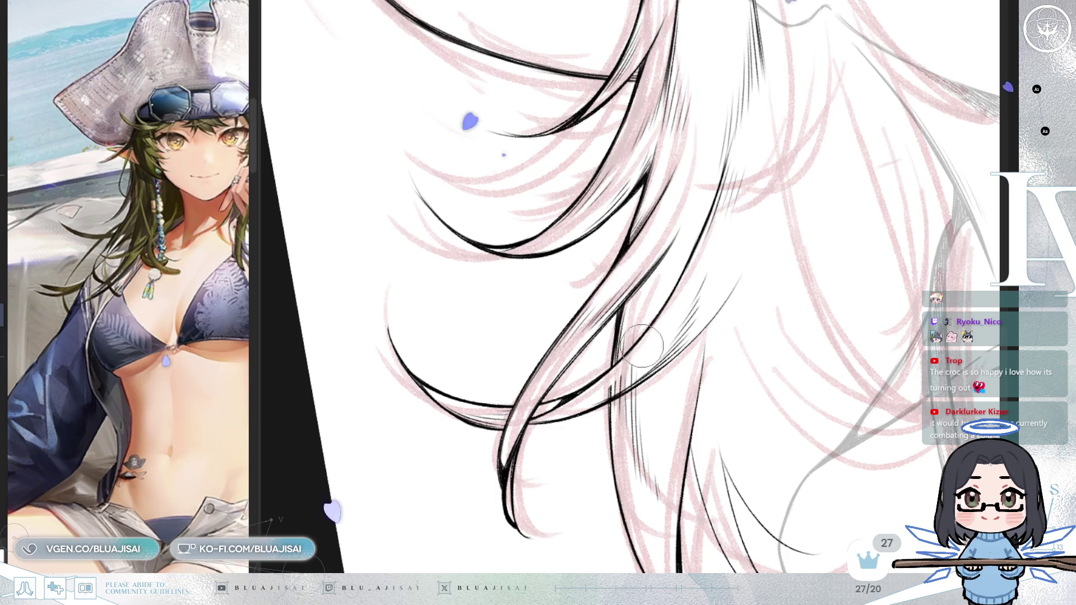
mouse_move(602, 401)
left_mouse_down()
mouse_move(756, 252)
mouse_move(800, 308)
mouse_move(735, 334)
mouse_move(698, 395)
mouse_move(748, 407)
mouse_move(731, 335)
left_mouse_up()
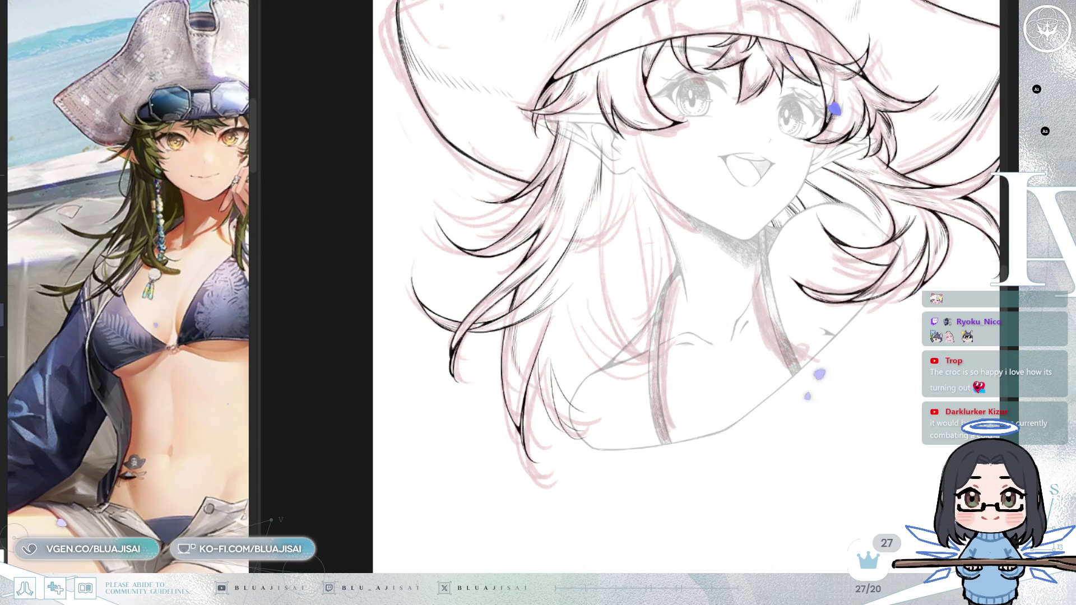
scroll(785, 346, "up", 1)
scroll(714, 320, "up", 1)
scroll(675, 296, "up", 1)
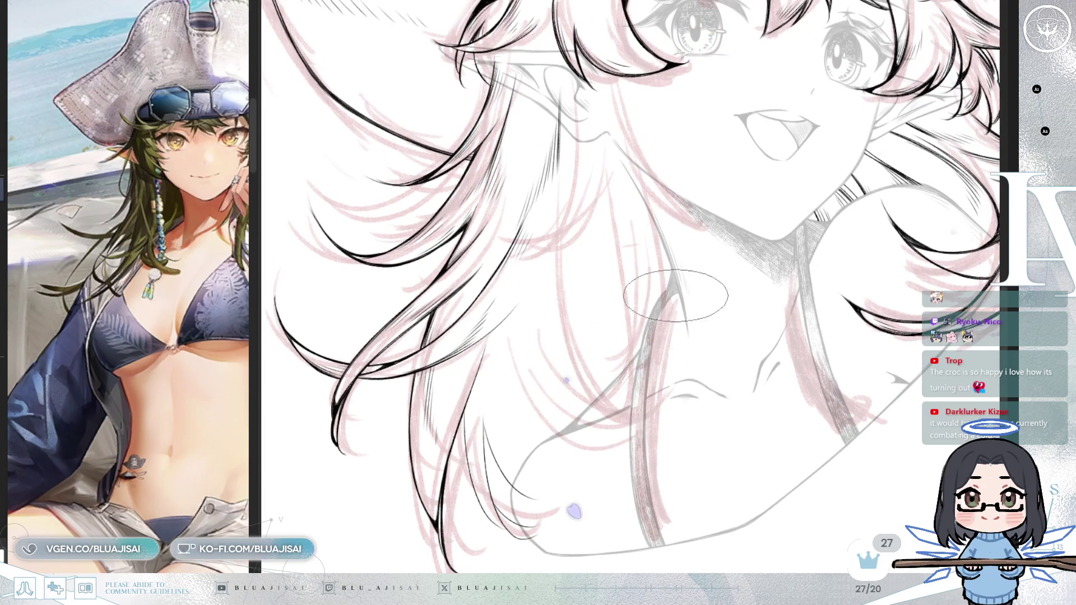
Step: Ink a long black hair strand beside the neck and undo the extra second stroke
left_click_drag(532, 244, 578, 457)
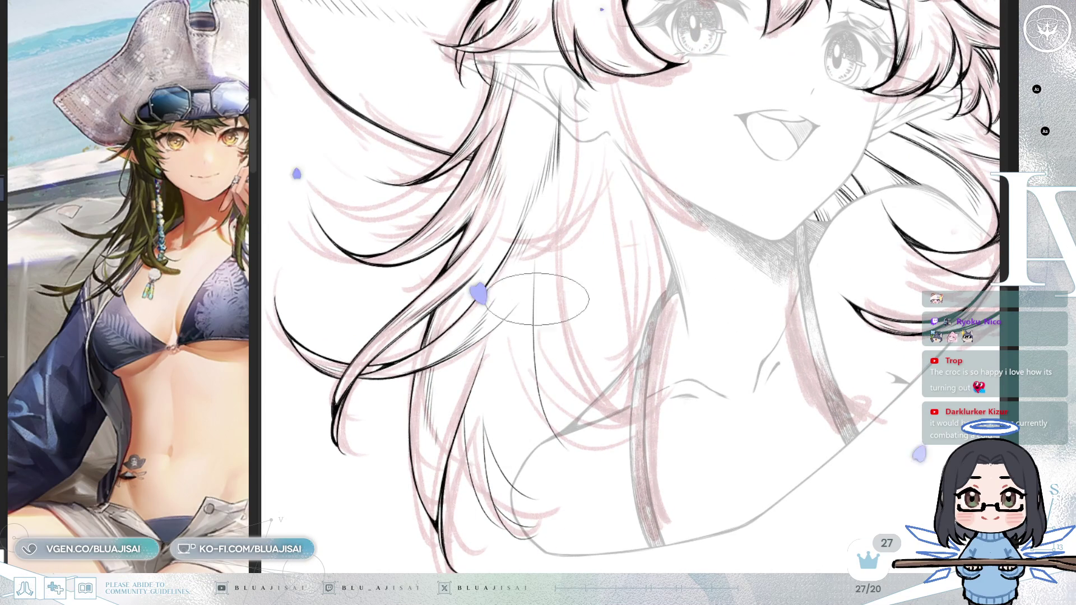
left_click_drag(533, 253, 544, 418)
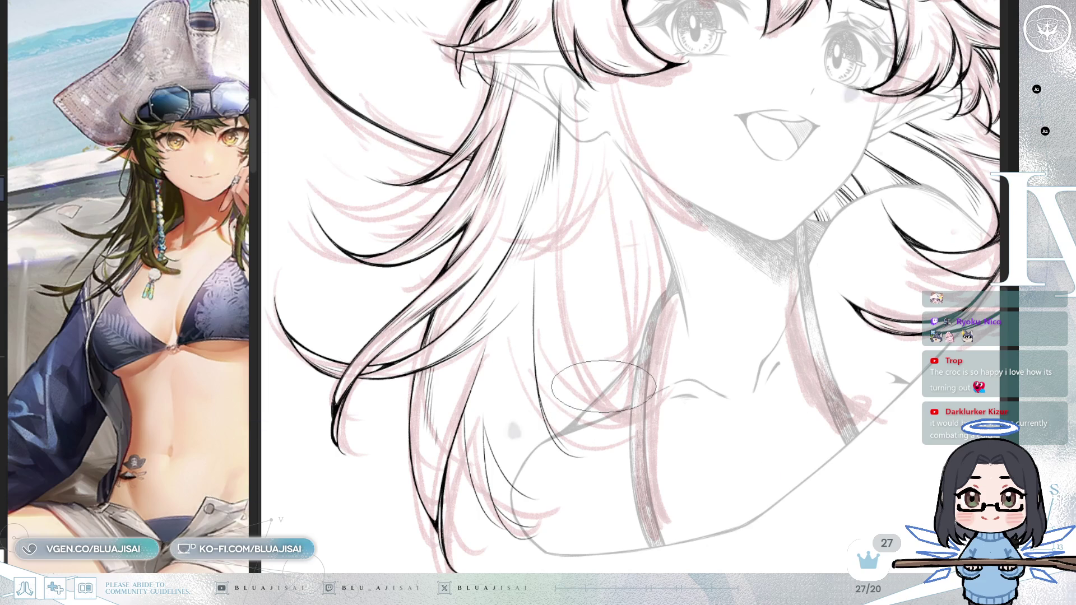
key("ctrl+z")
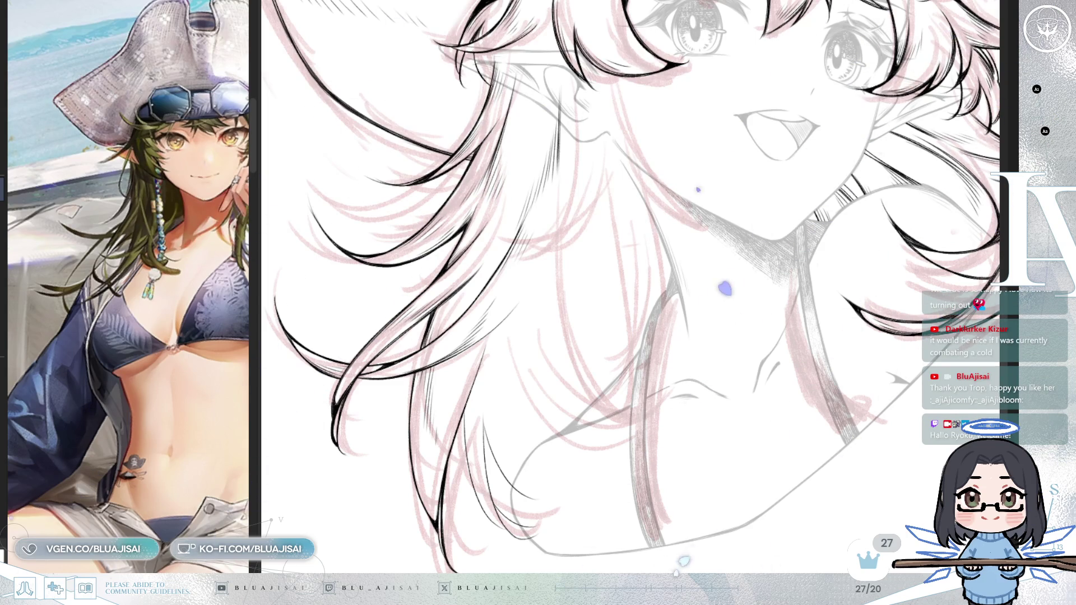
scroll(573, 372, "down", 5)
scroll(571, 373, "up", 1)
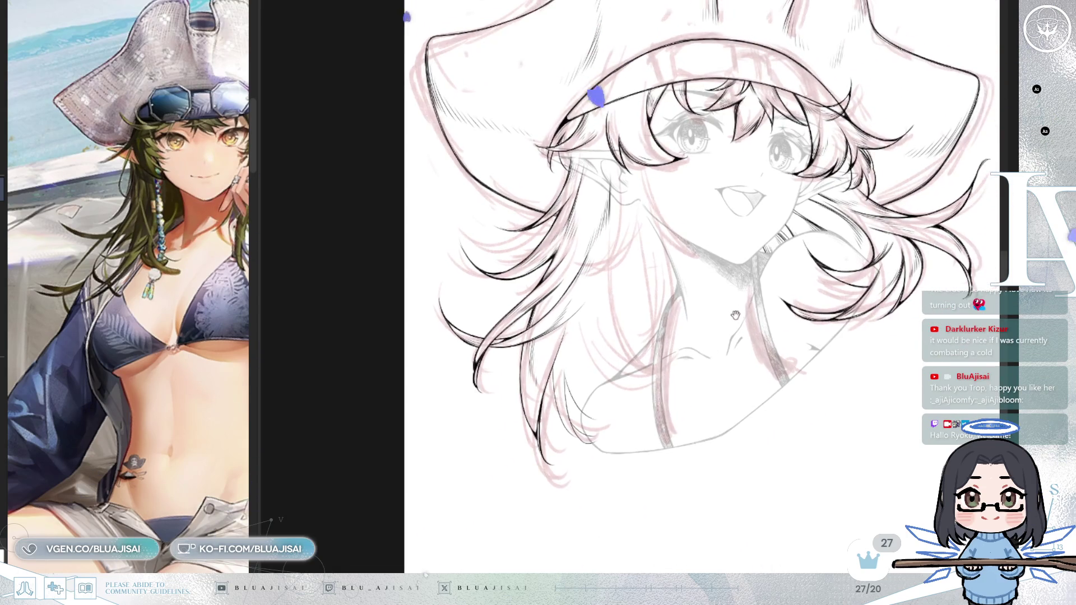
scroll(572, 372, "up", 1)
Step: Mirror the canvas view to check the hatted head drawing
key("h")
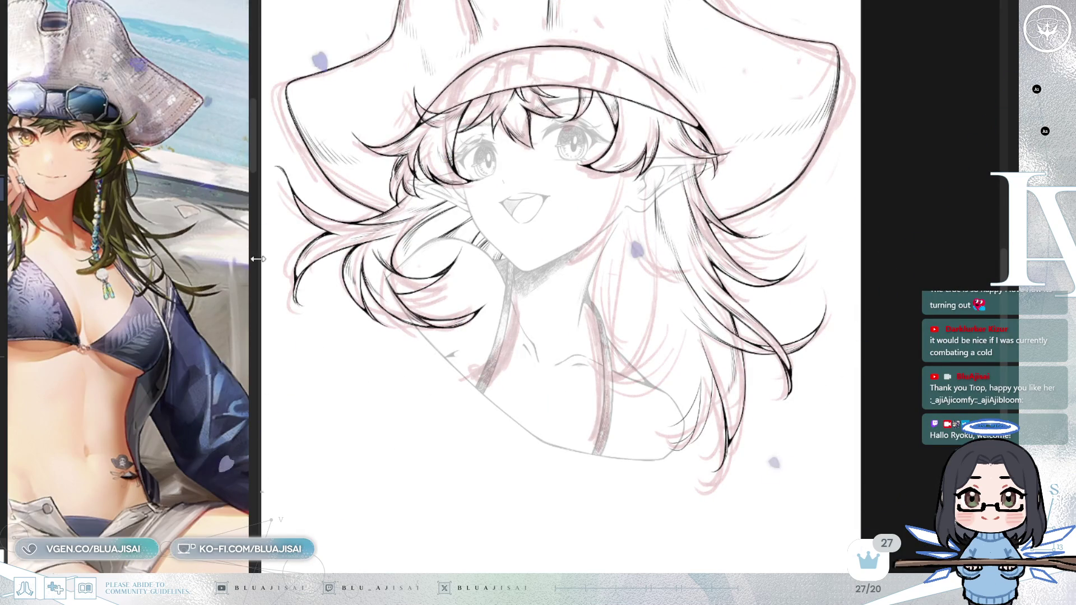
scroll(165, 324, "up", 2)
scroll(166, 323, "up", 2)
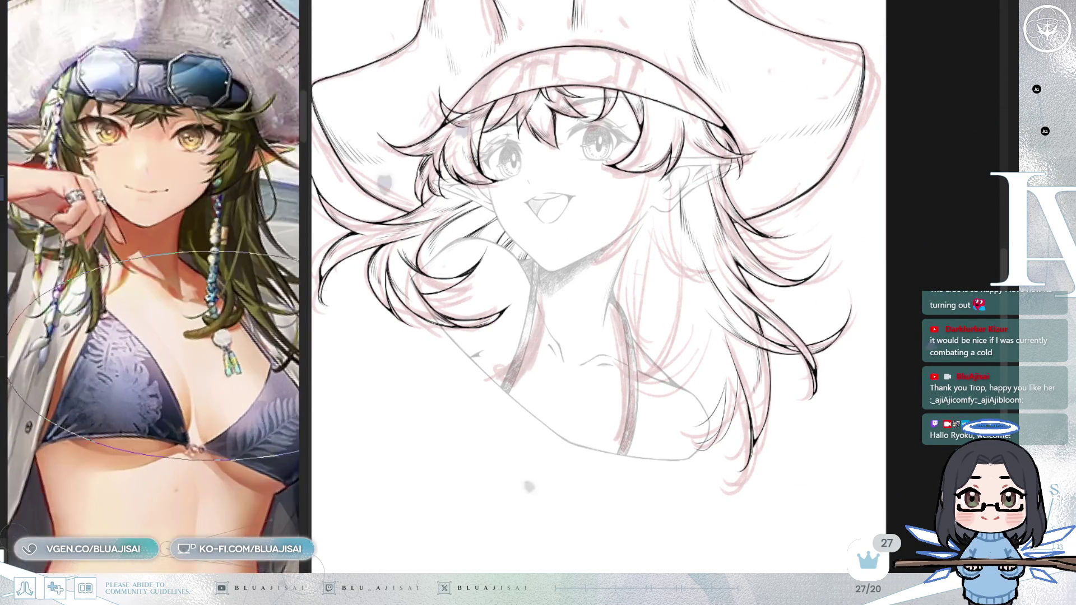
scroll(263, 356, "up", 1)
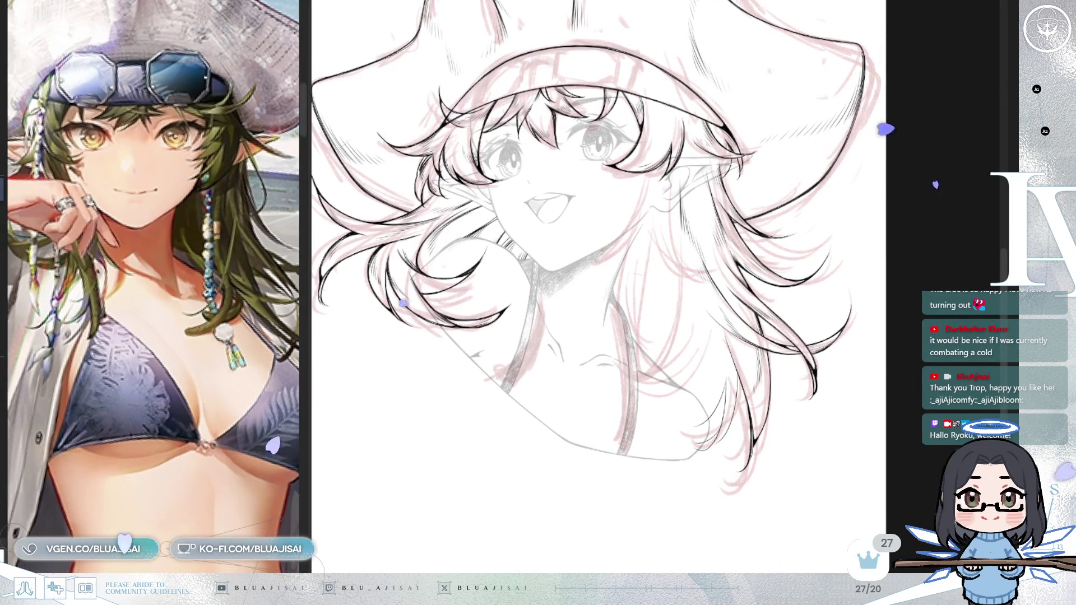
scroll(167, 487, "down", 1)
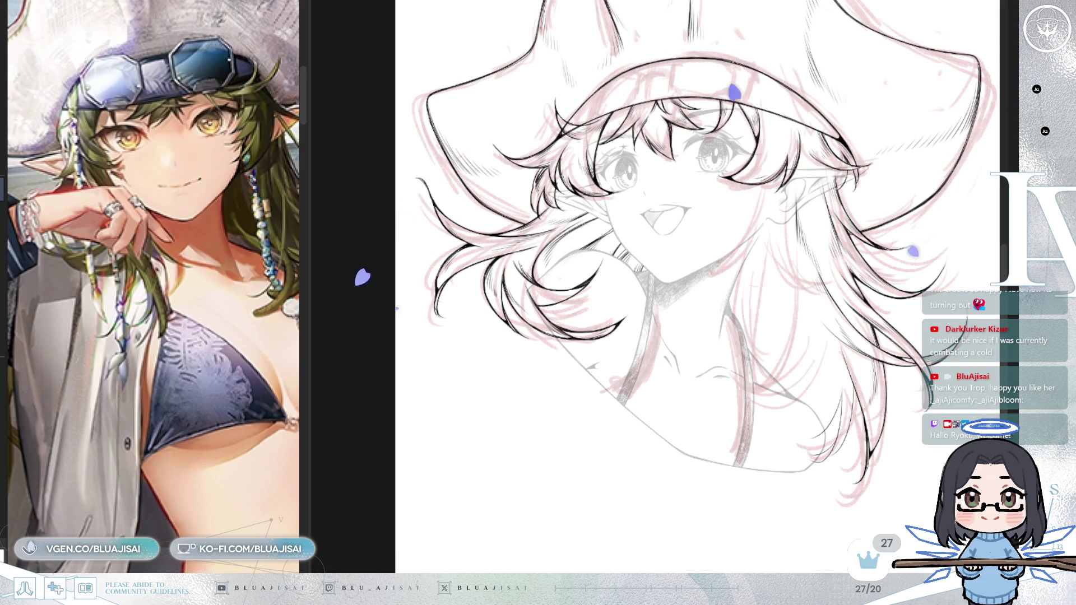
Step: Sketch a purple bead-strand curve along the left hair and fade the pink rough sketch
left_click_drag(538, 155, 496, 362)
left_click_drag(598, 202, 543, 287)
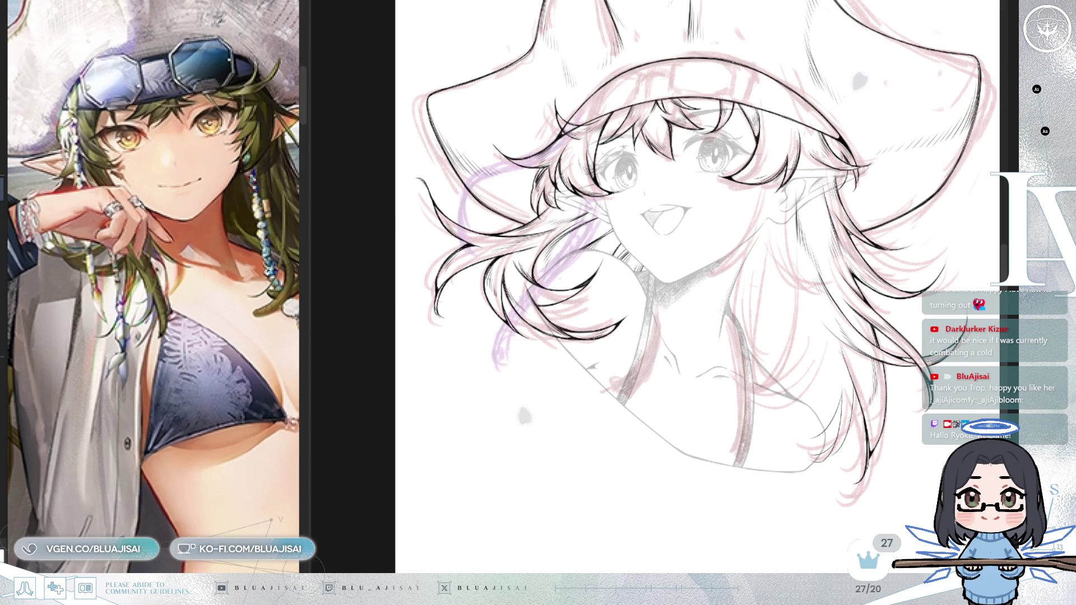
key("ctrl+h")
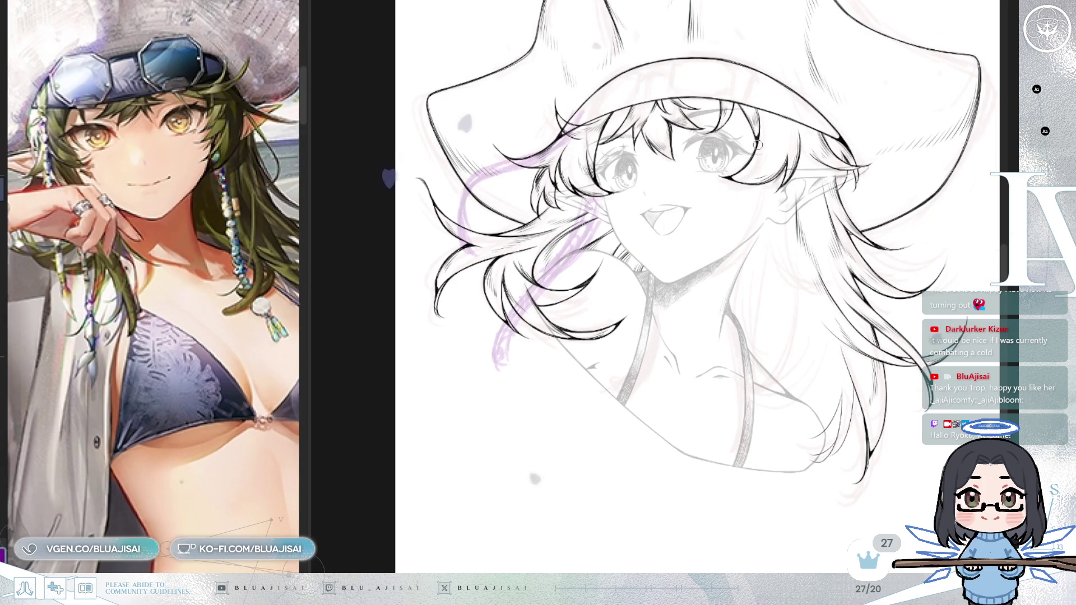
key("m")
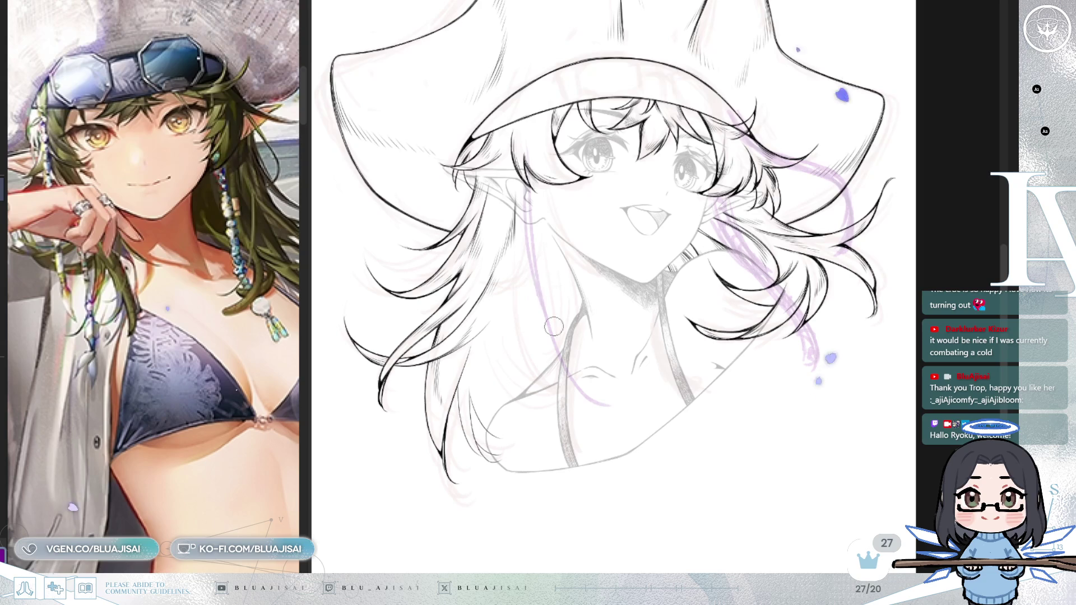
Step: Sketch two more purple strands beside the first and a small chain loop at the collarbone
left_click_drag(554, 323, 522, 188)
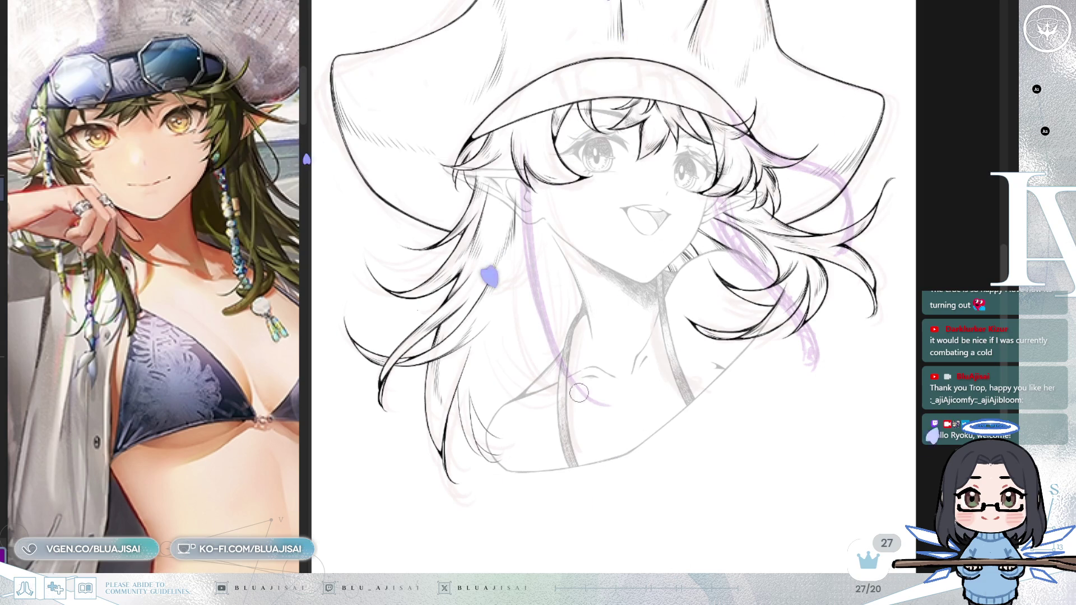
left_click_drag(609, 407, 534, 227)
key("m")
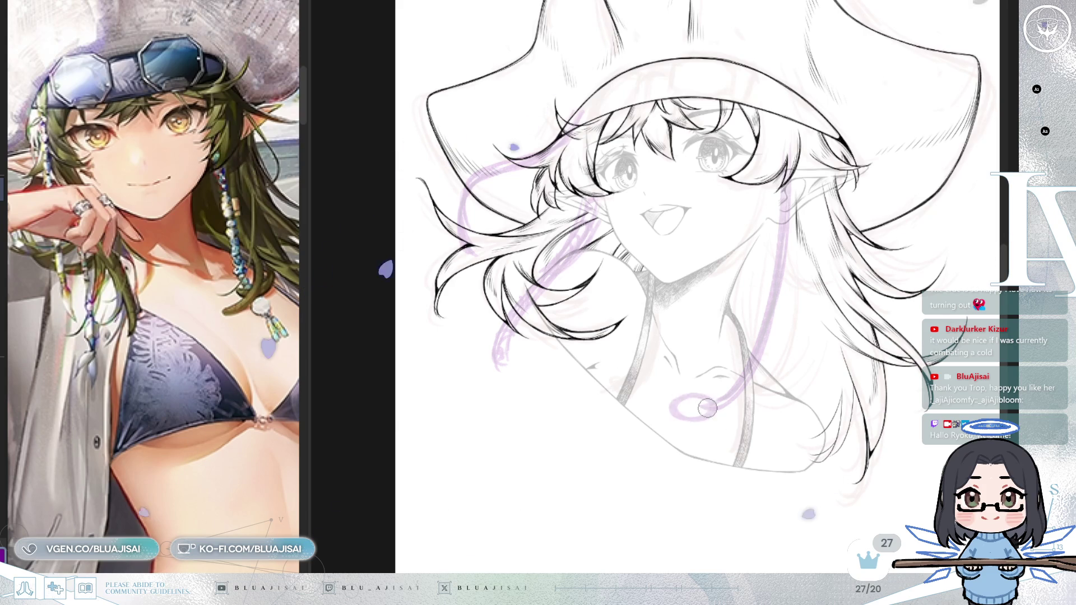
mouse_move(705, 406)
left_mouse_down()
mouse_move(682, 397)
mouse_move(638, 409)
left_mouse_up()
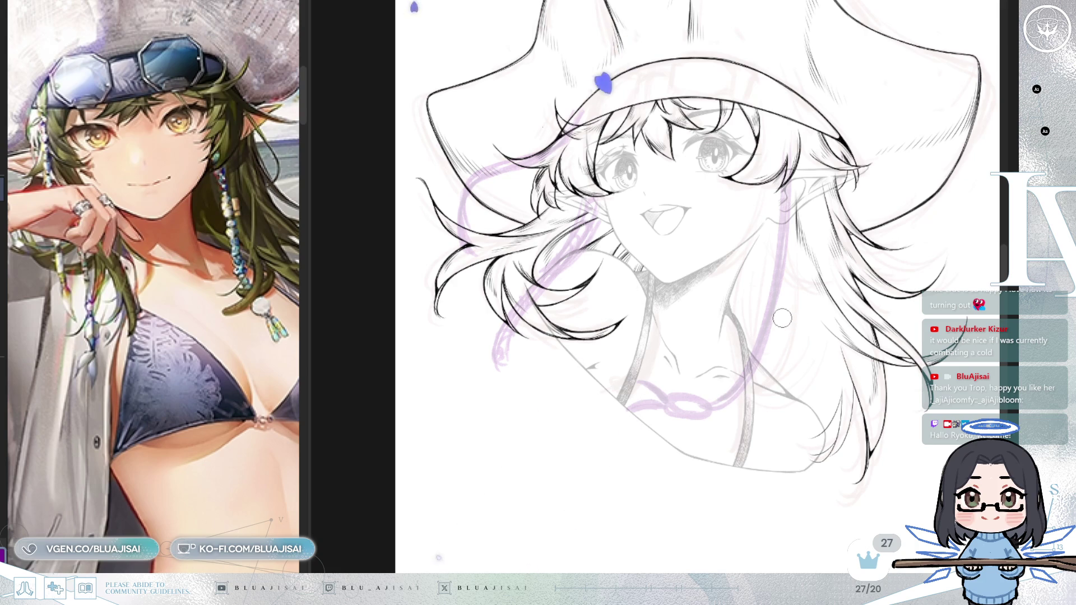
mouse_move(772, 336)
left_mouse_down()
mouse_move(793, 222)
mouse_move(759, 437)
left_mouse_up()
Step: Draw a thin purple strand down the neck, redoing it until it sits right, and check it mirrored
key("ctrl+z")
left_click_drag(797, 215, 775, 425)
key("ctrl+z")
left_click_drag(795, 192, 786, 438)
key("h")
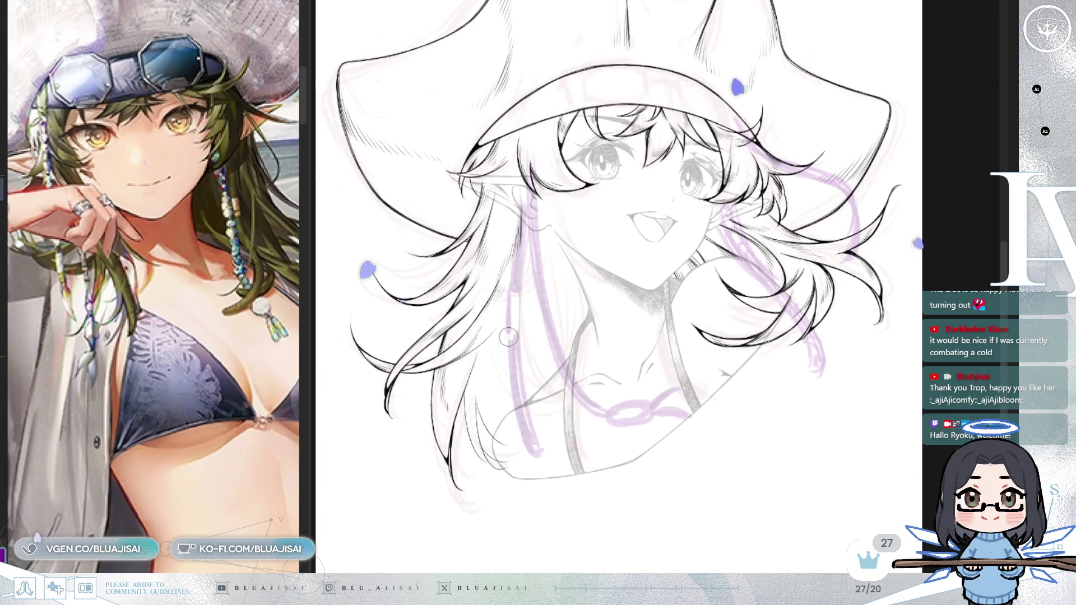
key("h")
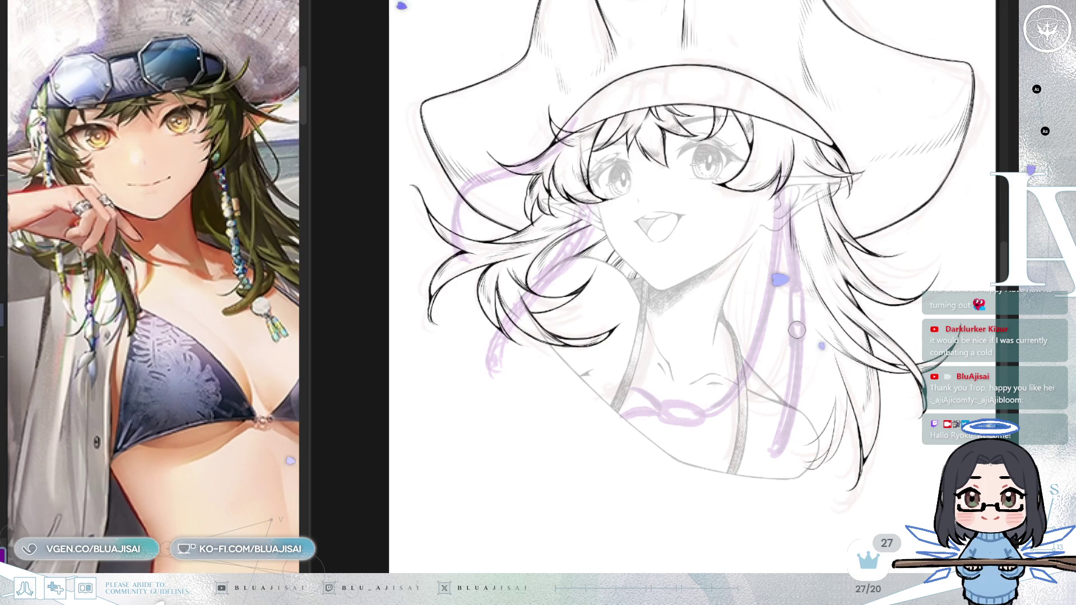
scroll(801, 356, "up", 1)
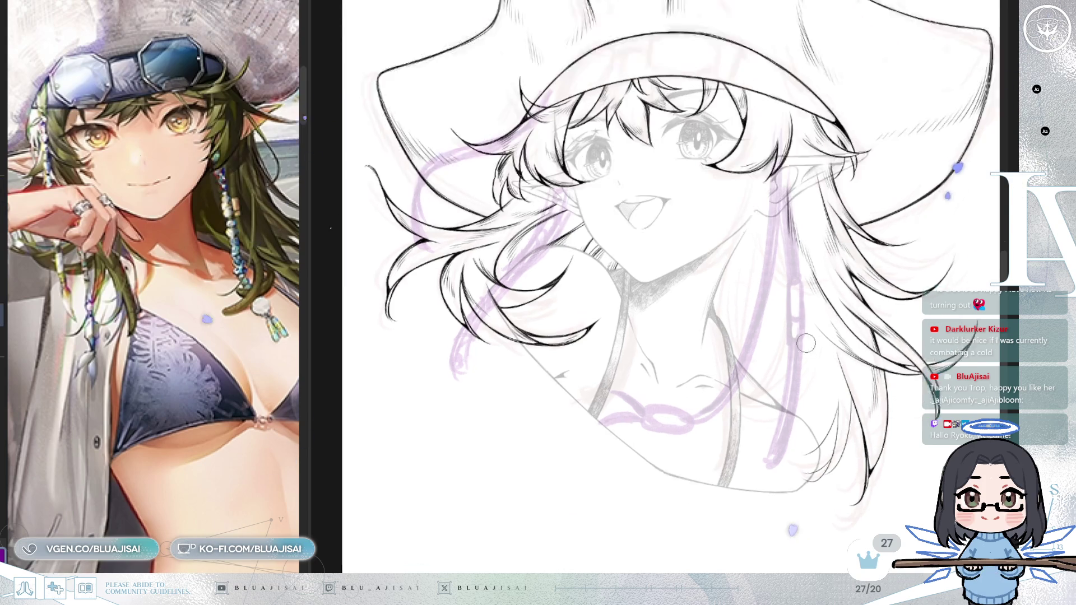
scroll(803, 351, "up", 1)
scroll(807, 343, "up", 1)
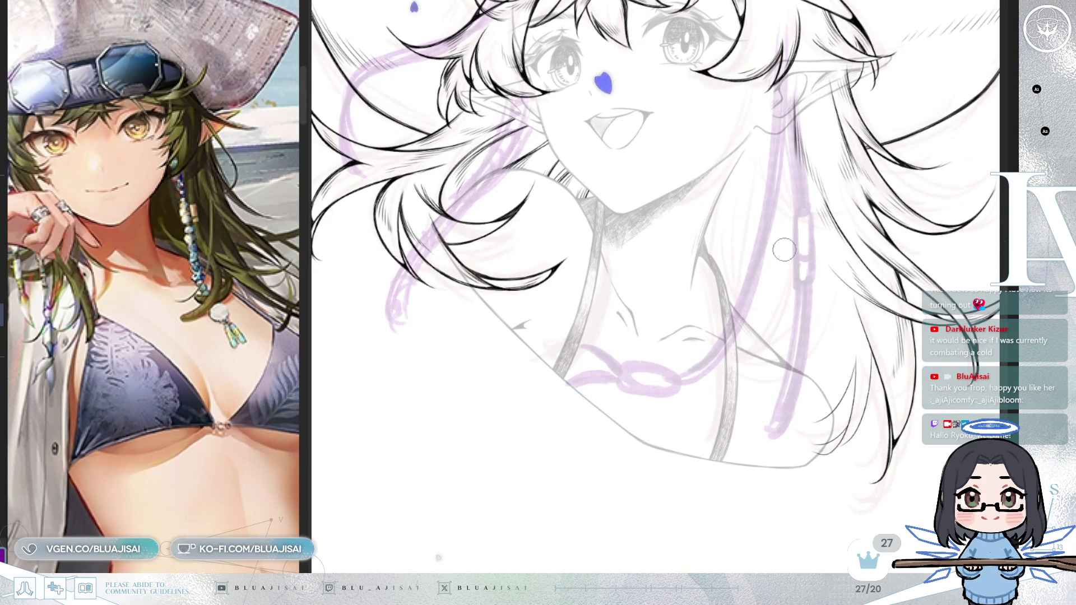
Step: Sketch a thin purple strand down through the hair, redrawing its length several times
key("m")
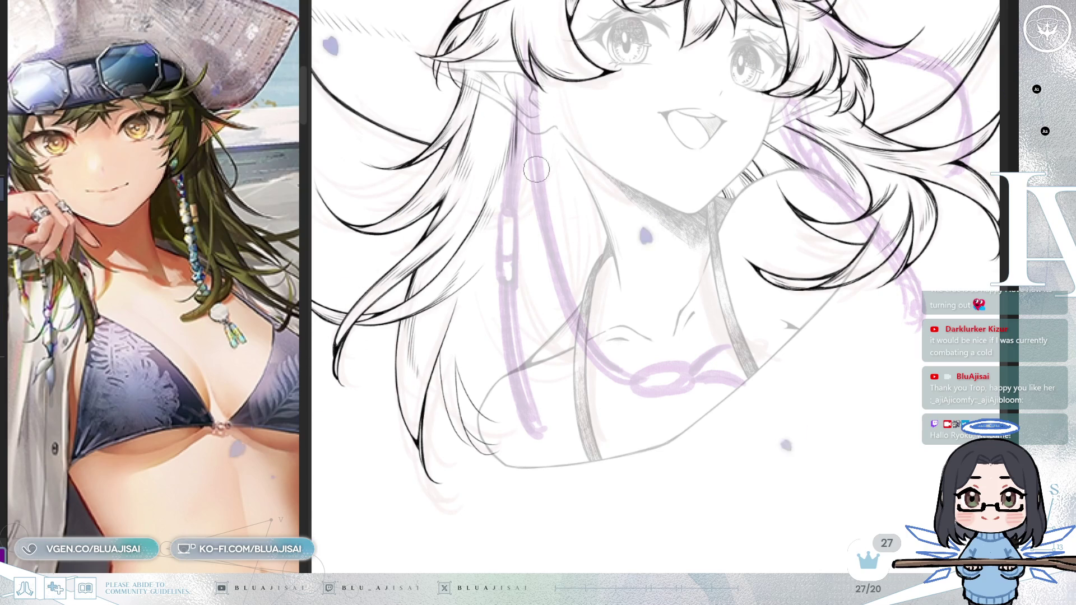
left_click_drag(503, 345, 439, 427)
key("ctrl+z")
left_click_drag(504, 345, 454, 405)
key("ctrl+z")
left_click_drag(504, 345, 463, 390)
key("ctrl+z")
left_click_drag(502, 344, 433, 429)
key("ctrl+z")
left_click_drag(502, 345, 446, 412)
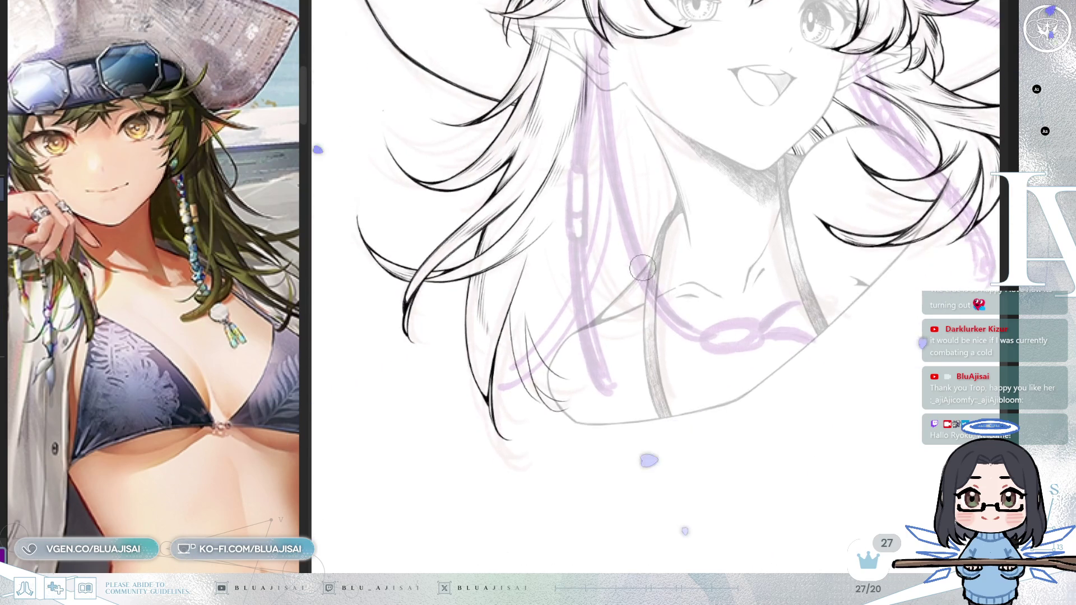
Step: Redraw the hair strand with a different curve on the rotated canvas
key("4")
key("ctrl+z")
left_click_drag(569, 310, 497, 422)
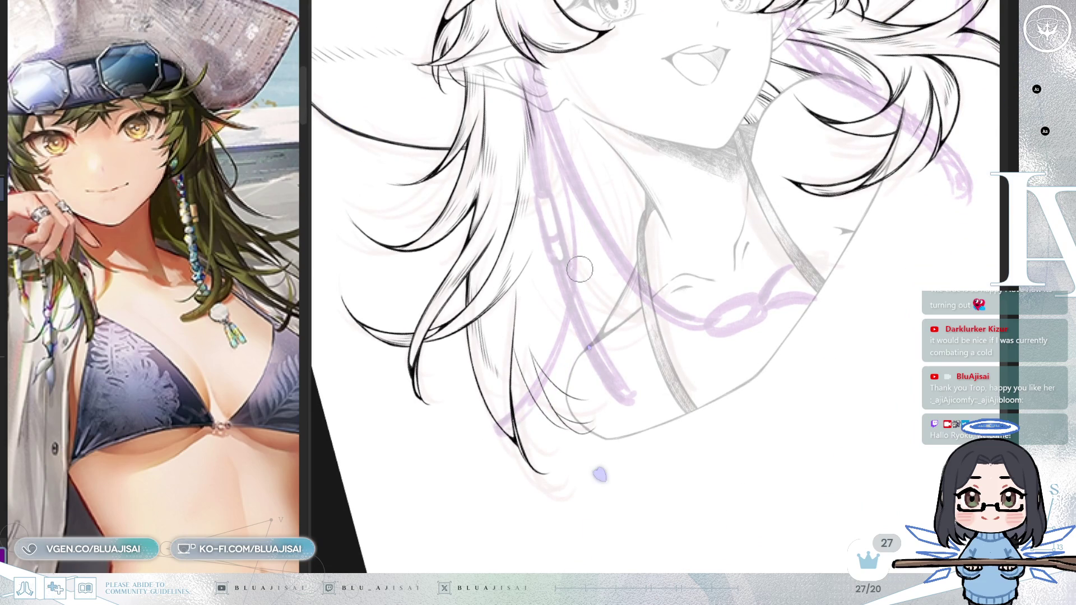
key("ctrl+z")
left_click_drag(572, 329, 503, 430)
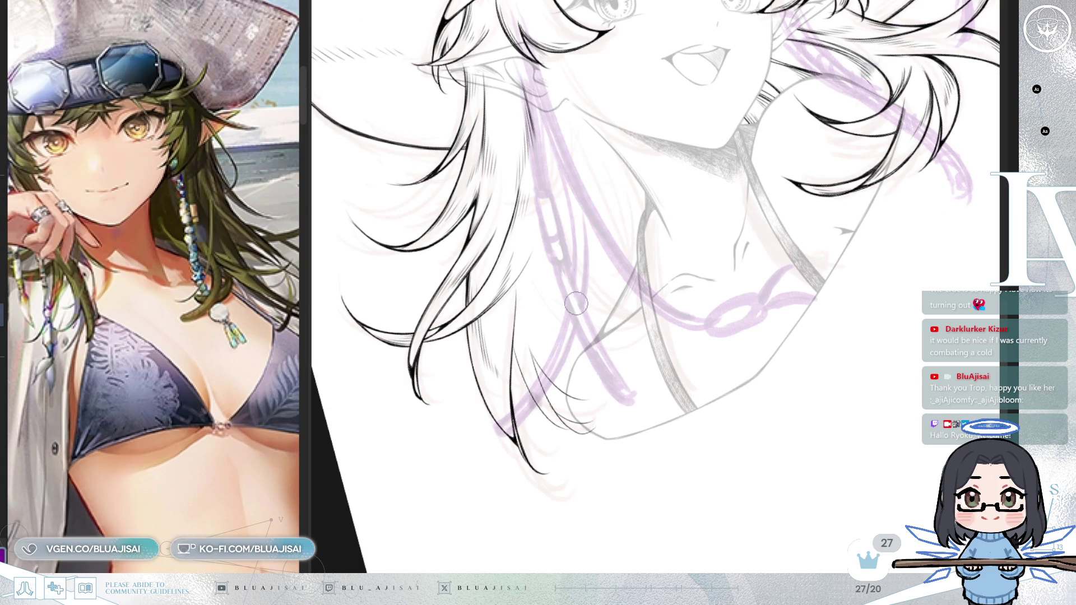
Step: Zoom out to the whole tilted drawing and widen the reference image panel
mouse_move(613, 371)
left_mouse_down()
mouse_move(873, 126)
mouse_move(850, 297)
left_mouse_up()
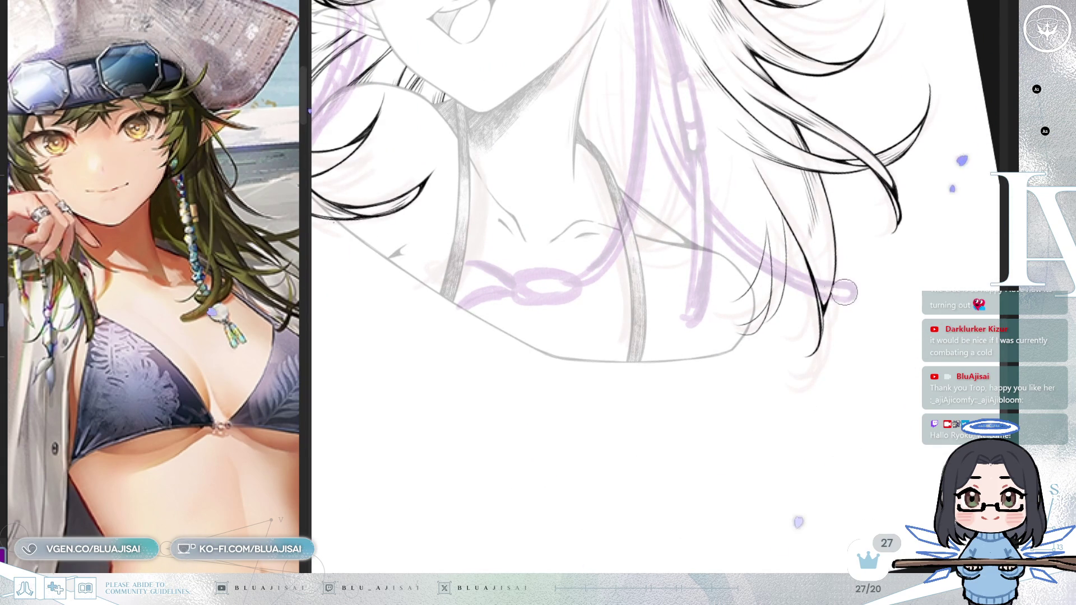
left_click_drag(857, 287, 537, 116)
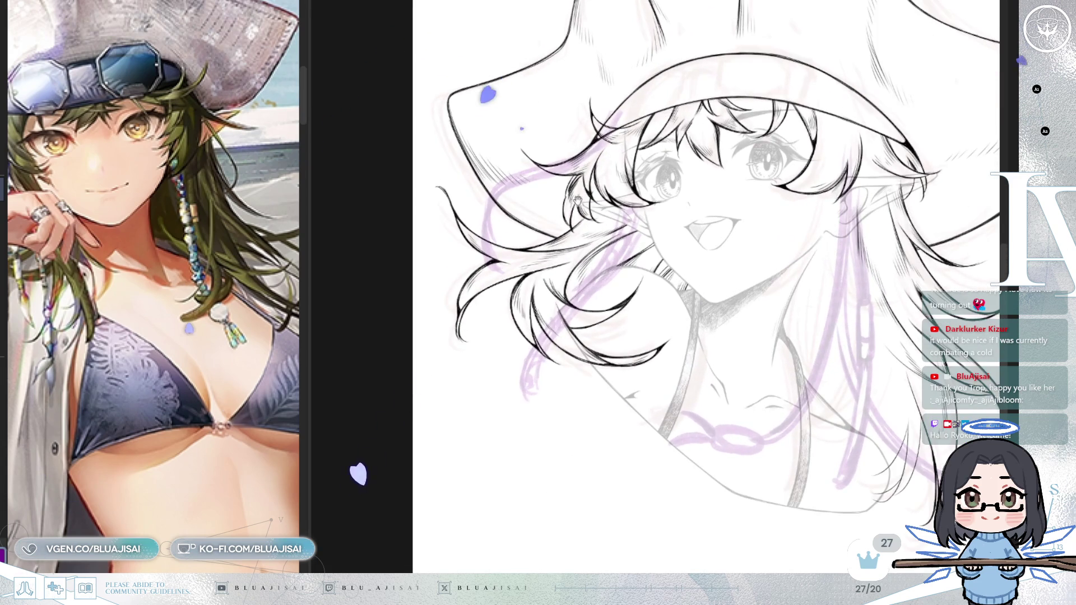
left_click_drag(129, 309, 217, 280)
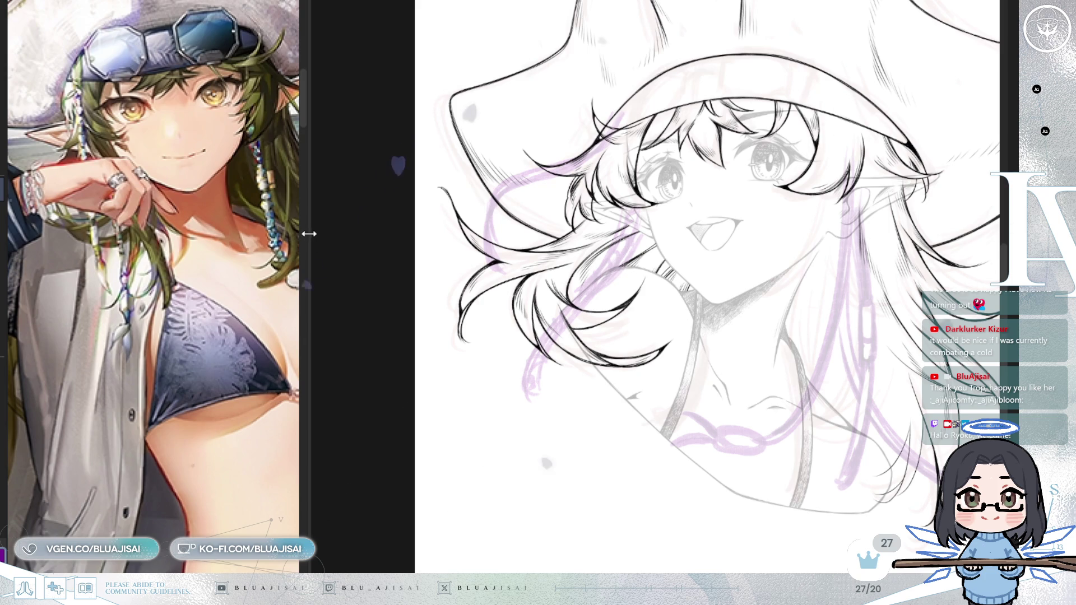
left_click_drag(309, 234, 407, 234)
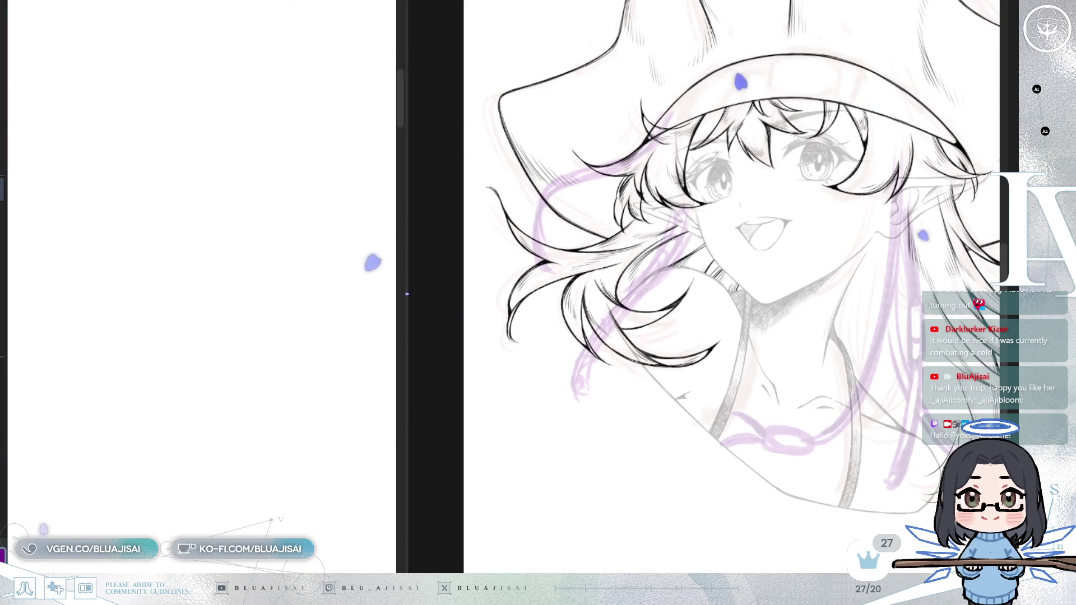
scroll(273, 286, "down", 5)
scroll(273, 286, "down", 3)
scroll(274, 285, "down", 2)
scroll(274, 286, "down", 2)
scroll(273, 287, "down", 2)
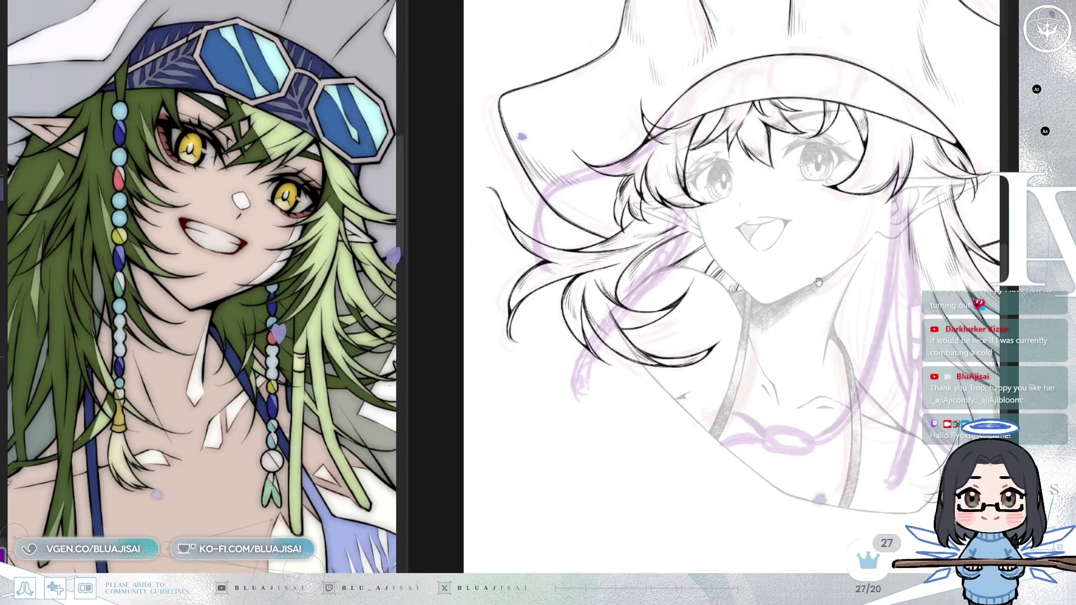
Step: Erase the purple loop beside the hair, then restore it and reposition the drawing
left_click_drag(636, 215, 630, 219)
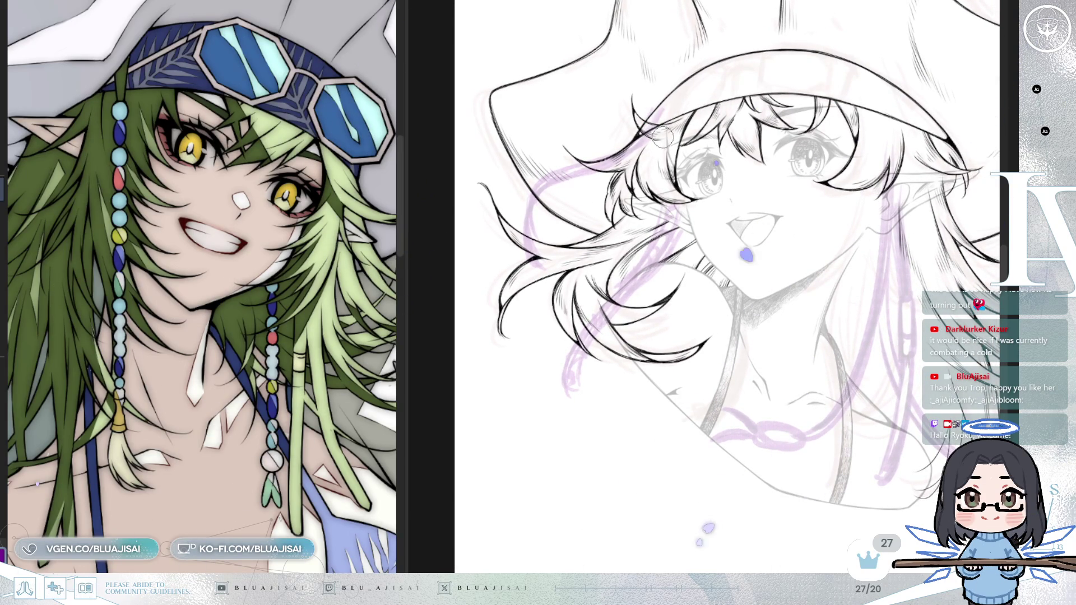
scroll(265, 413, "down", 3)
scroll(265, 411, "up", 1)
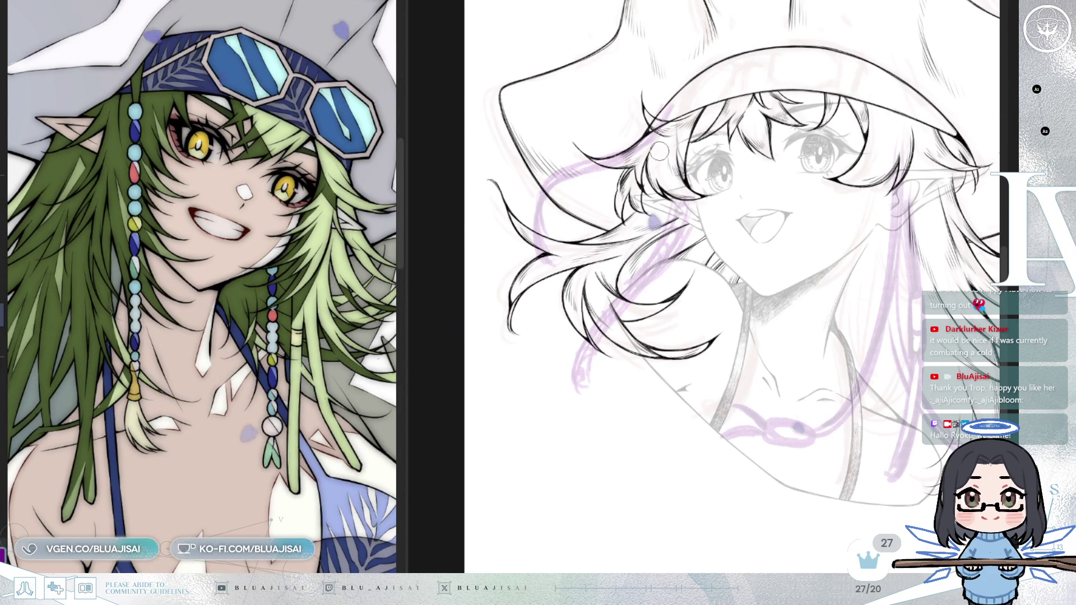
left_click_drag(673, 93, 689, 240)
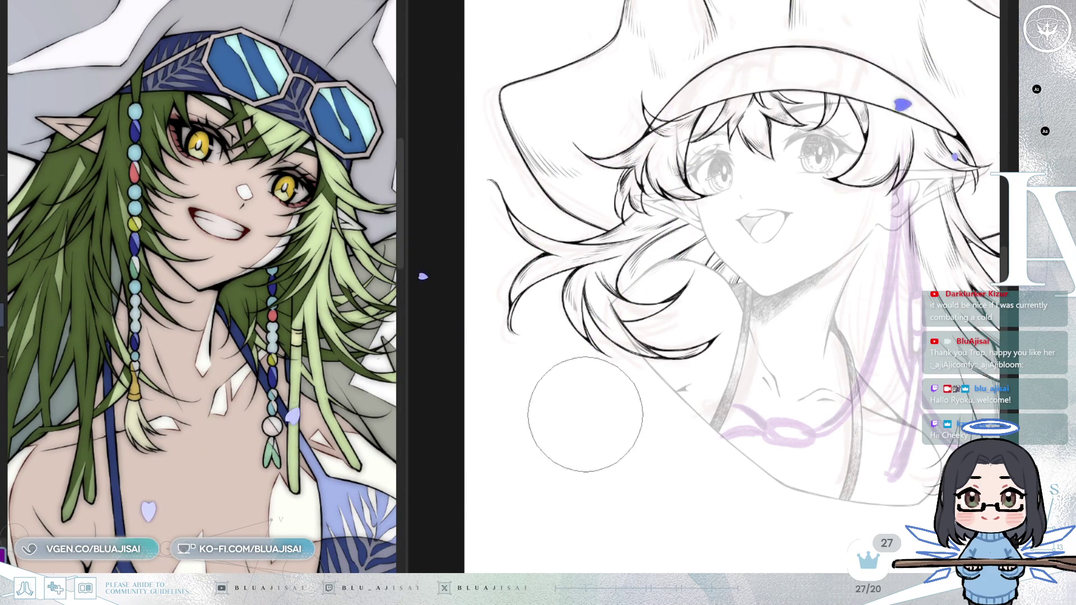
key("bracketleft")
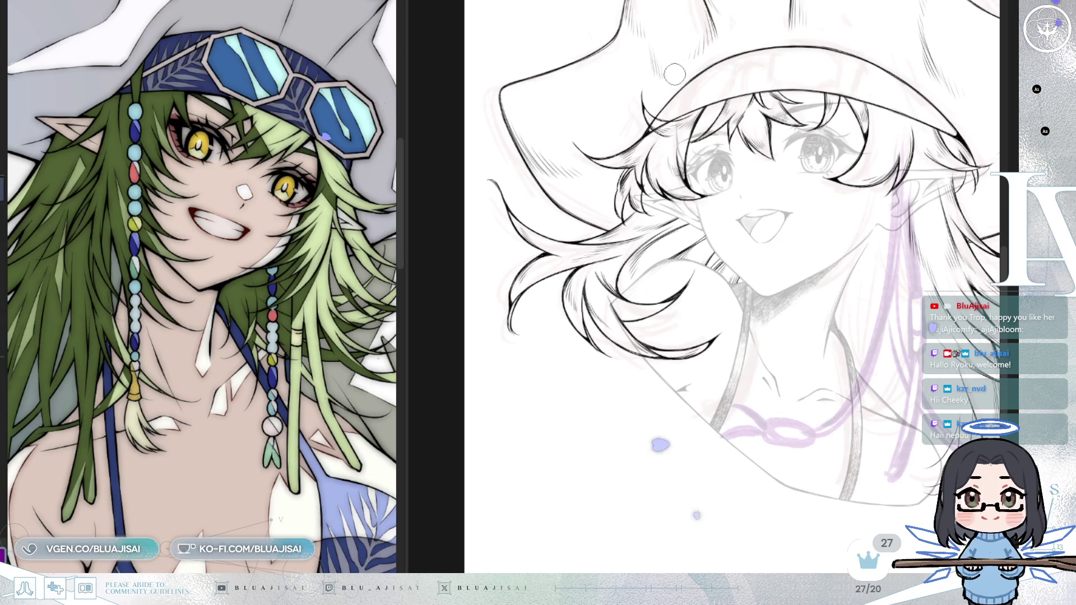
key("ctrl+z")
key("ctrl+z")
key("ctrl+z")
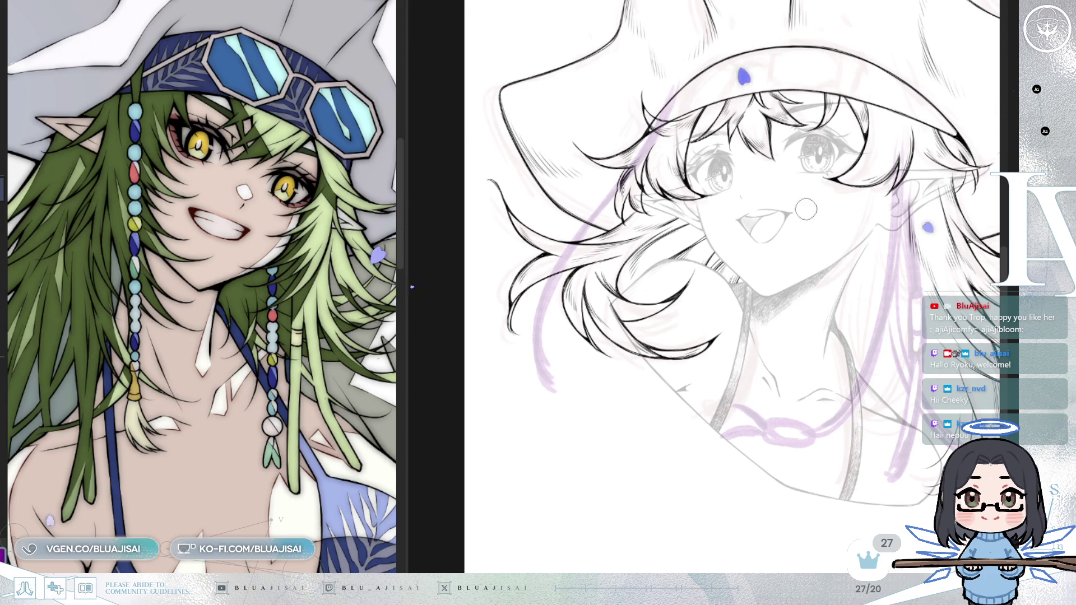
left_click_drag(808, 220, 751, 230)
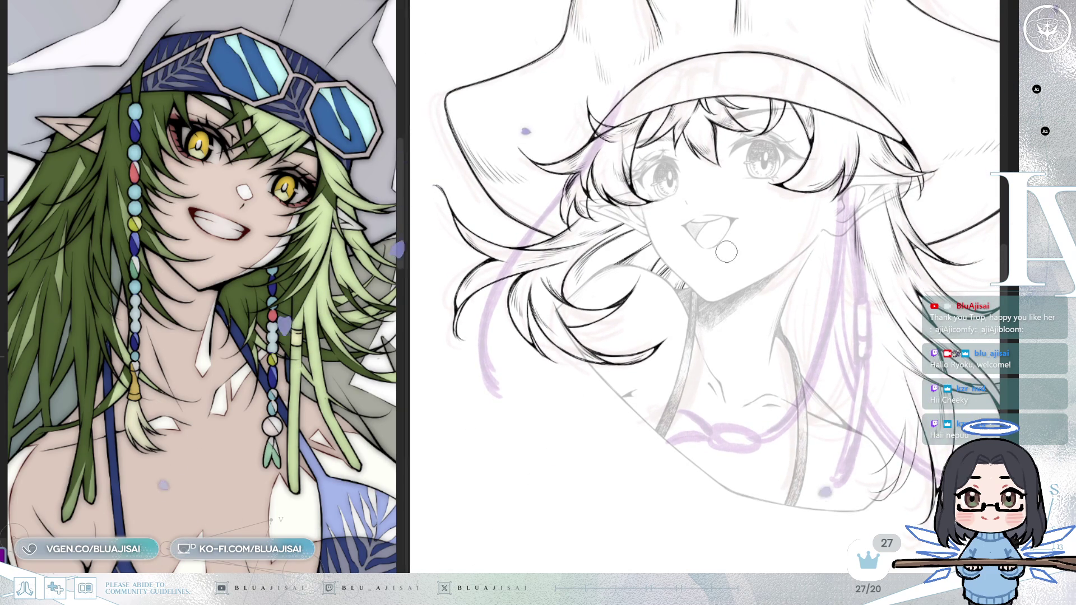
Step: Sketch purple strands below the hair and curving down from the neck, plus an accessory curve
left_click_drag(622, 231, 600, 423)
key("ctrl+z")
left_click_drag(626, 217, 622, 420)
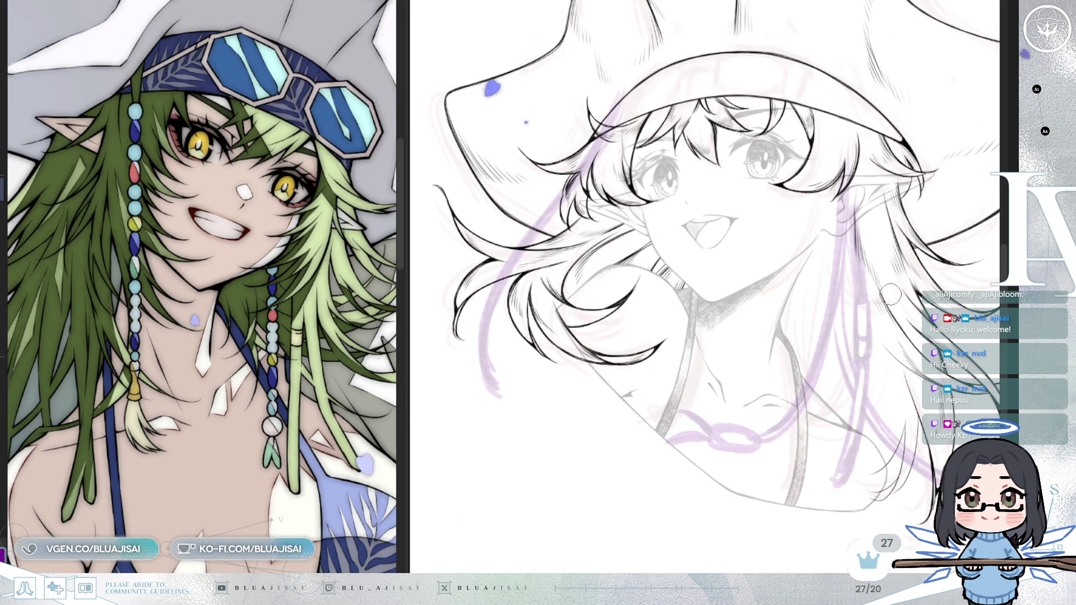
left_click_drag(820, 242, 748, 324)
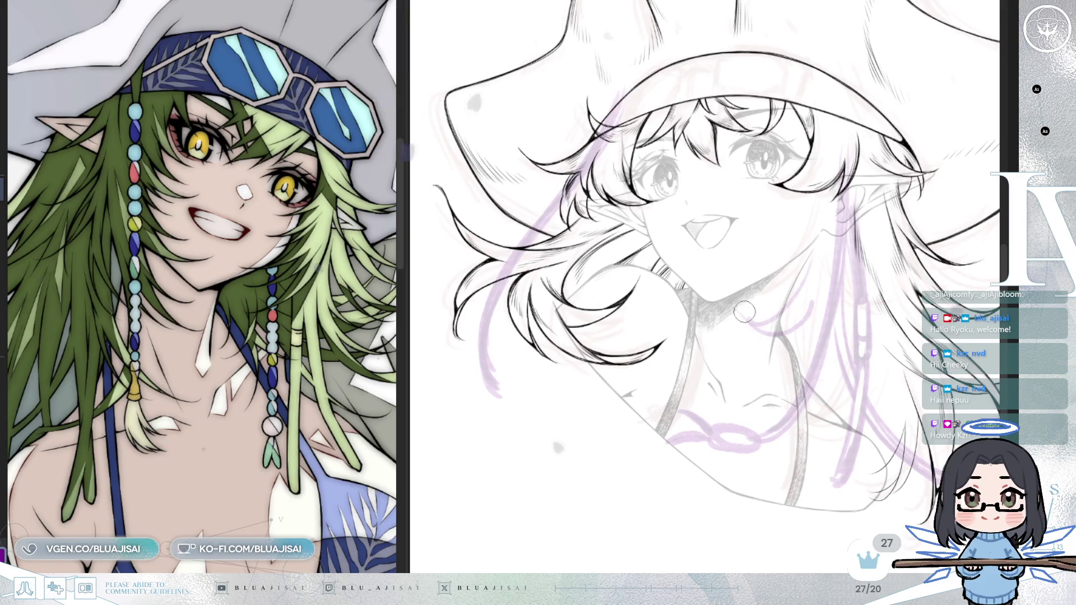
left_click_drag(740, 318, 791, 297)
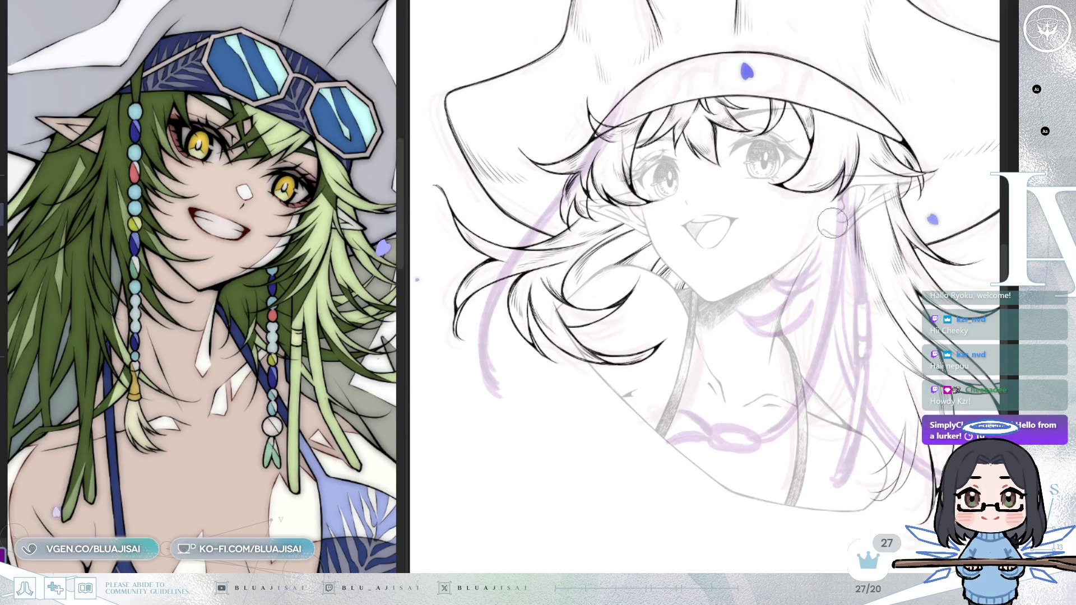
Step: Erase stray purple lines below the chin and reinforce a hair strand down to the neck
key("bracketright")
left_click_drag(819, 257, 807, 194)
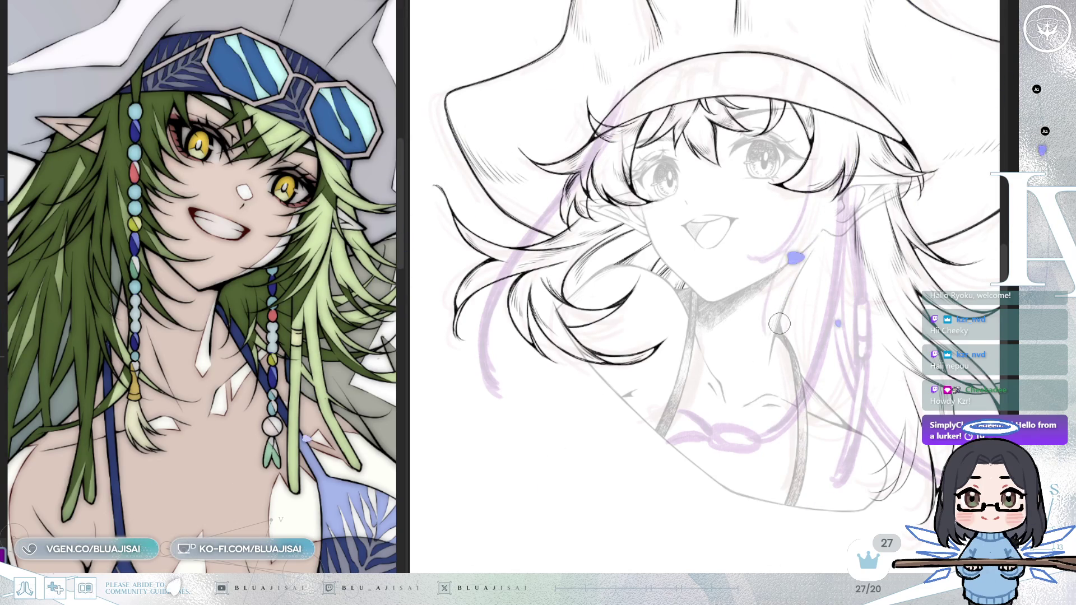
left_click_drag(820, 245, 771, 370)
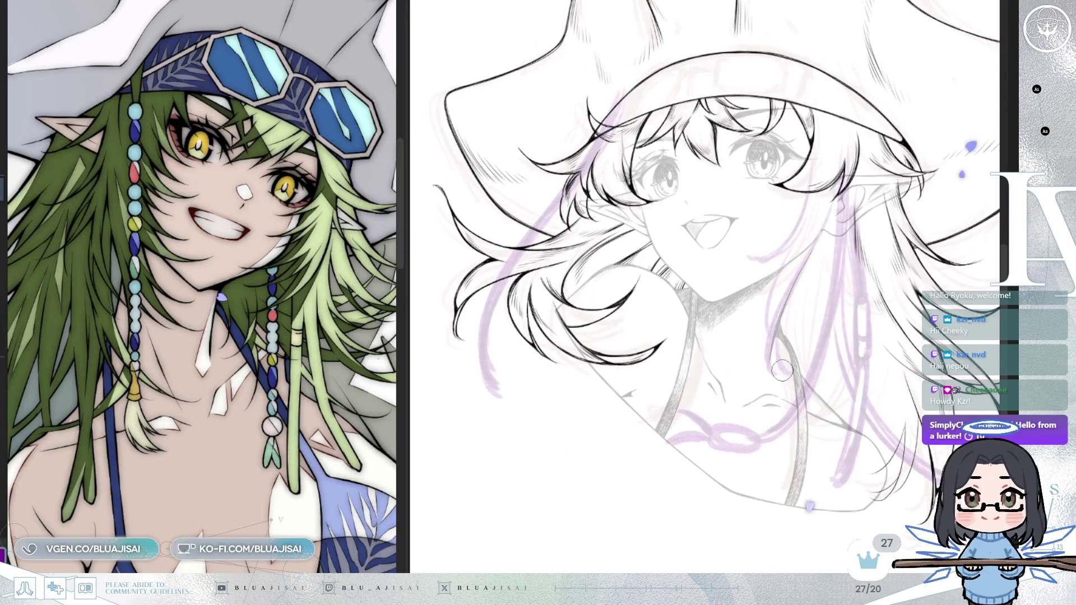
key("h")
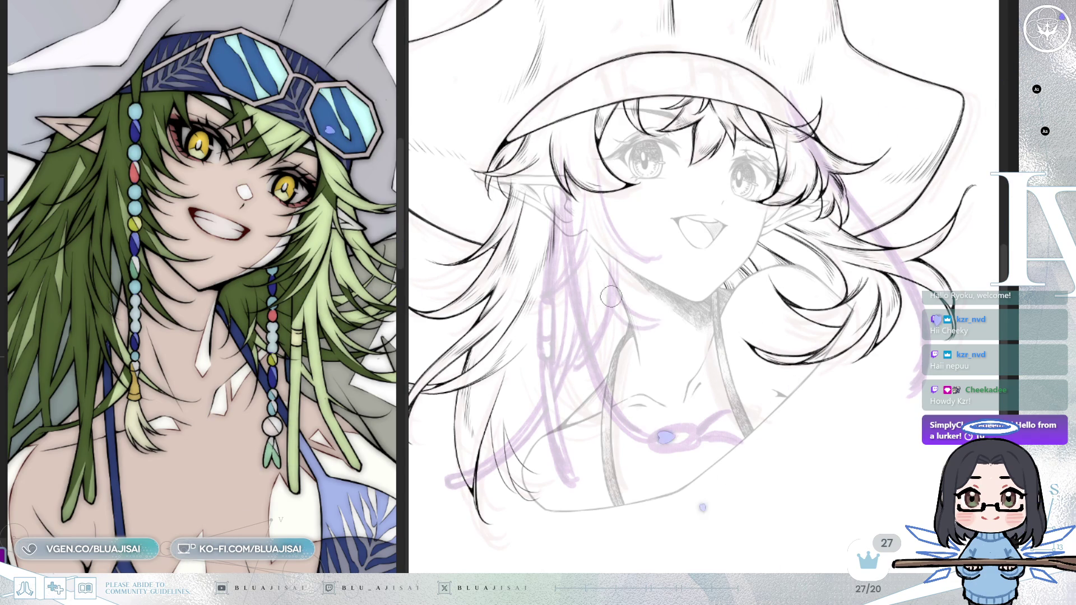
key("h")
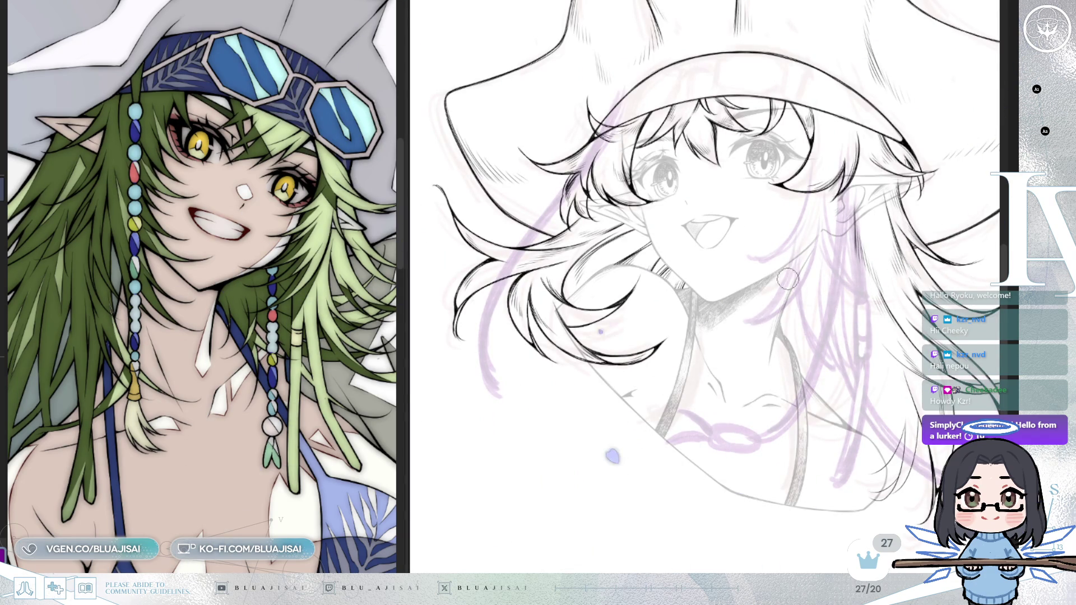
key("ctrl+minus")
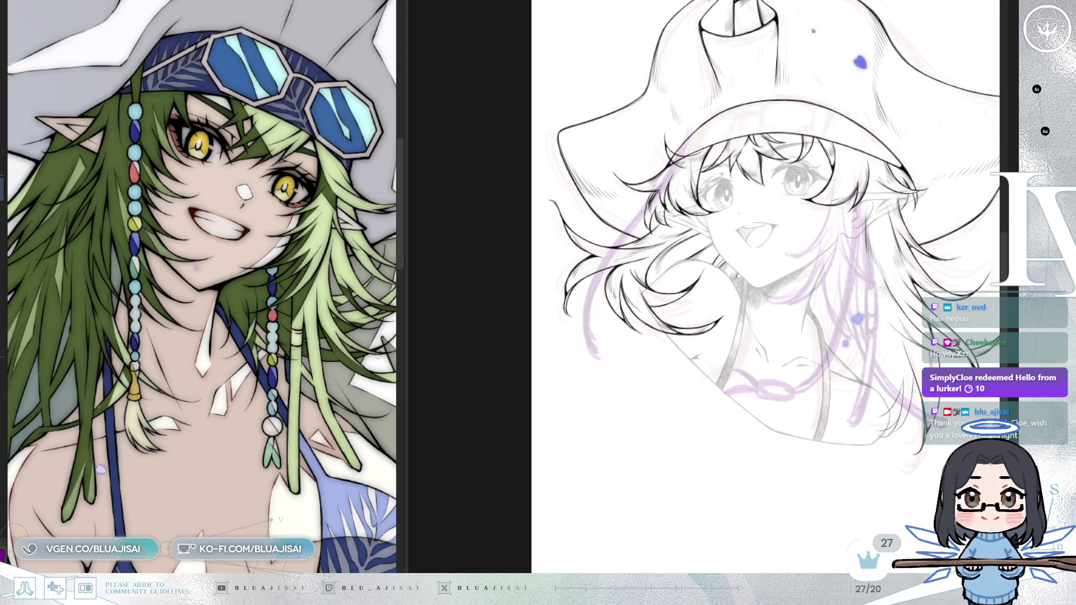
scroll(743, 433, "up", 2)
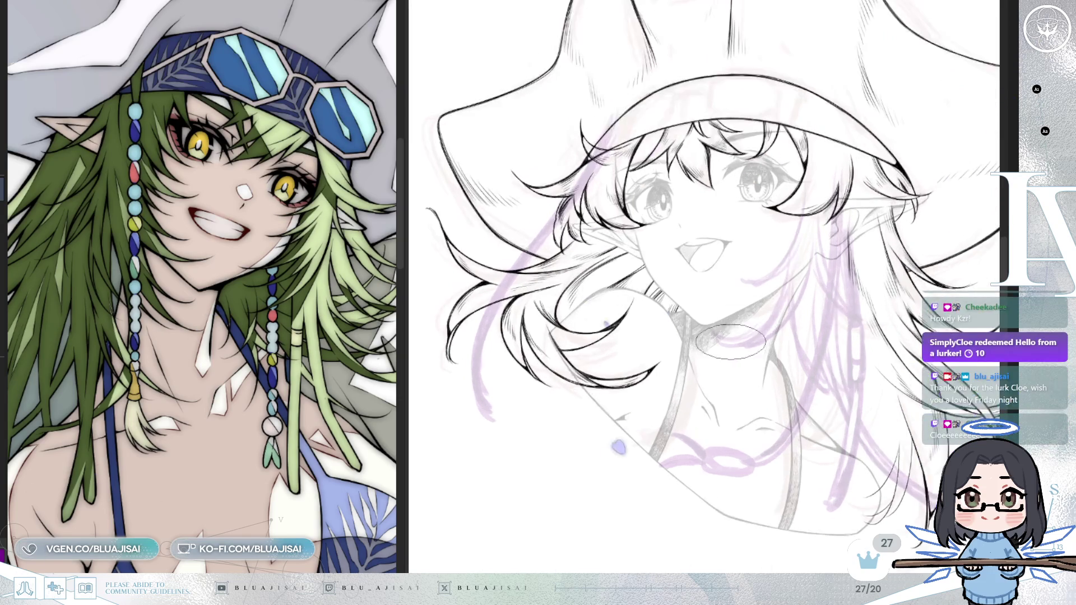
Step: Narrow the reference panel to widen the canvas and move the view to the lower hair
left_click_drag(752, 458, 742, 433)
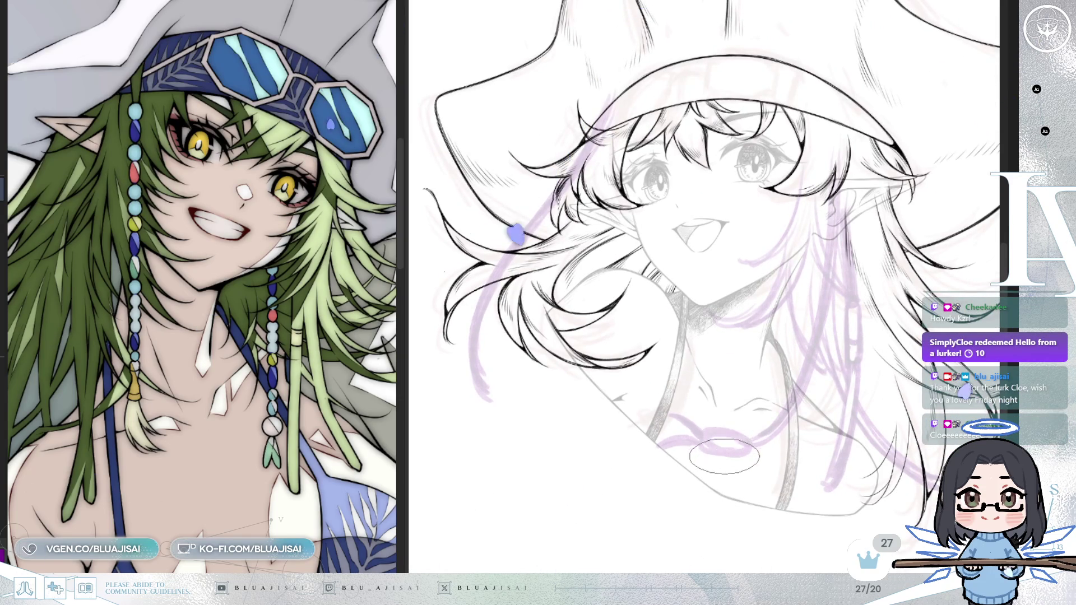
scroll(860, 389, "up", 1)
scroll(850, 374, "up", 1)
scroll(841, 358, "up", 1)
scroll(832, 342, "up", 1)
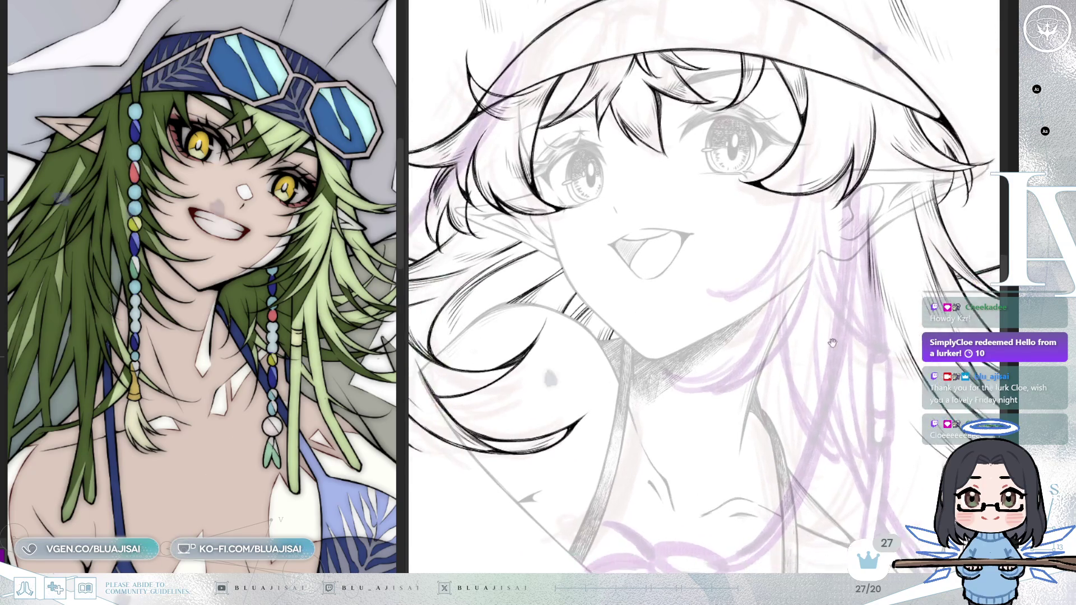
scroll(832, 343, "up", 1)
left_click_drag(402, 252, 267, 253)
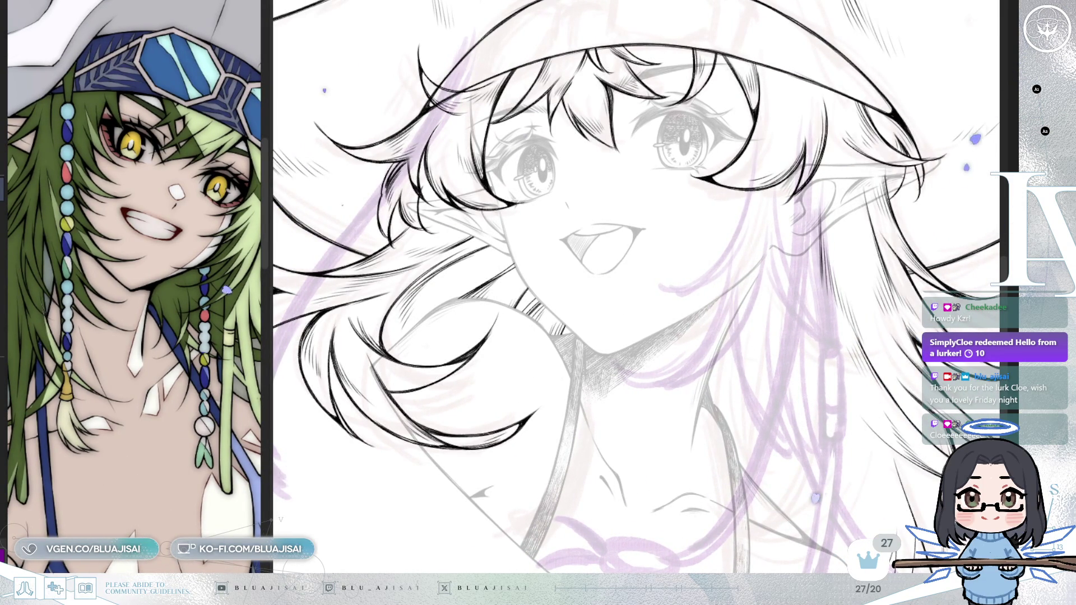
left_click_drag(920, 226, 696, 333)
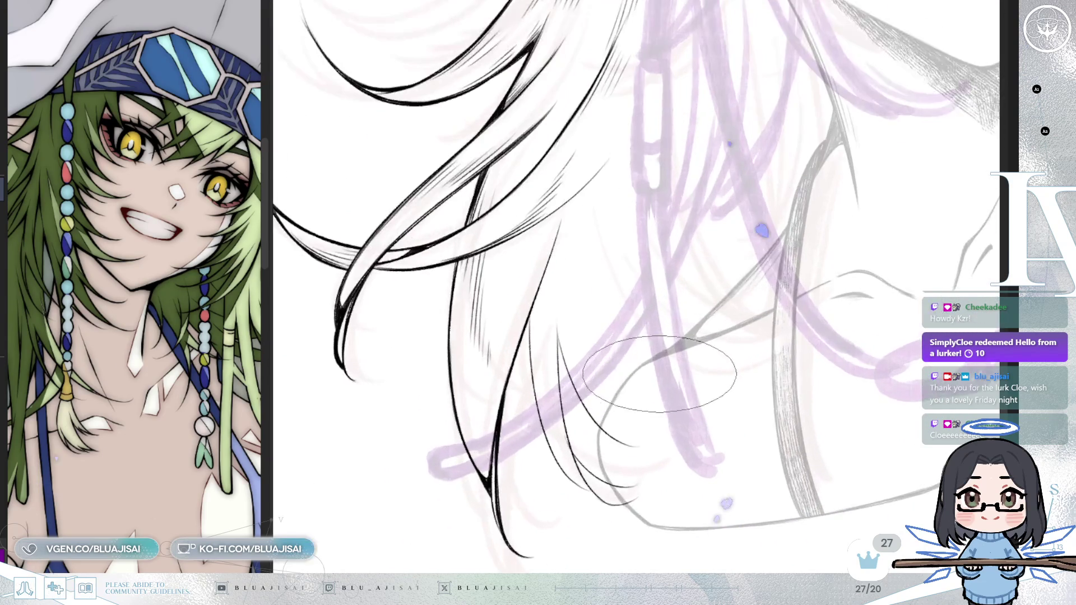
left_click_drag(616, 379, 534, 300)
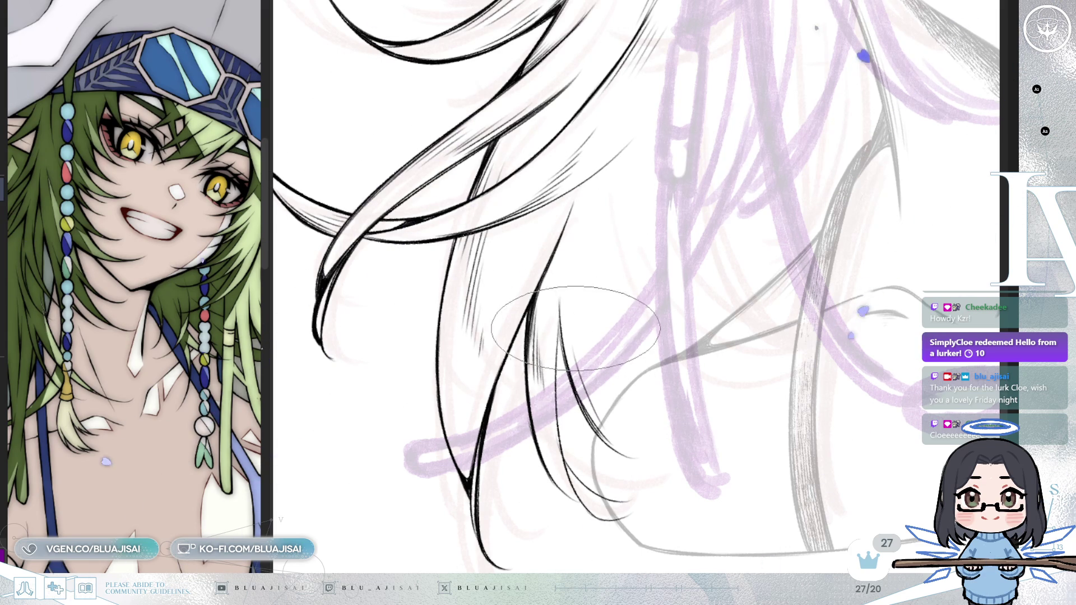
mouse_move(613, 371)
left_mouse_down()
mouse_move(649, 259)
mouse_move(611, 267)
left_mouse_up()
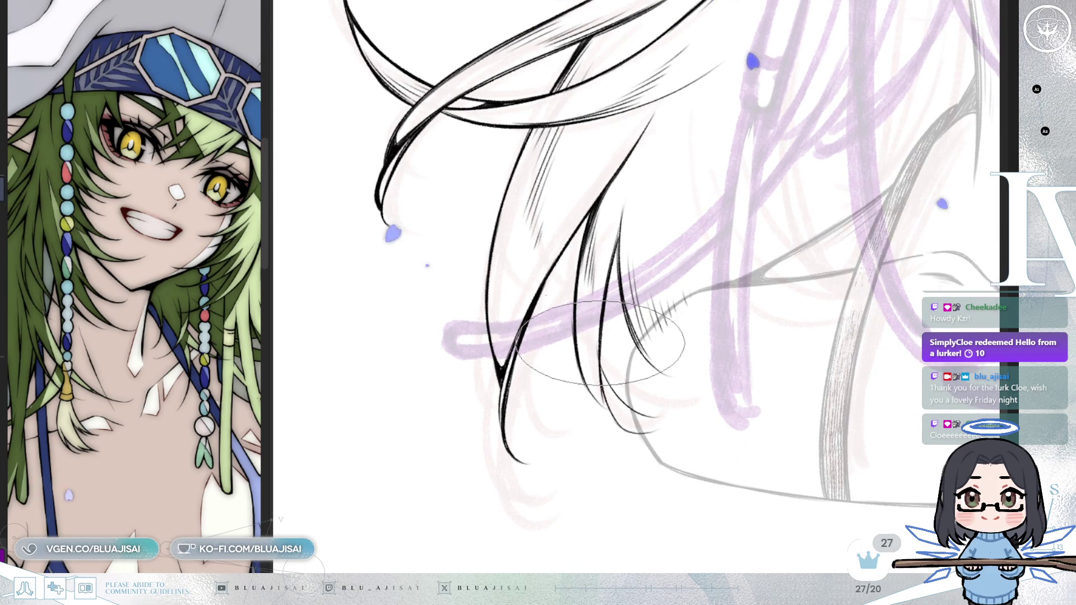
Step: Rotate the view around the hair strands, shrink the brush and bring the face back into view
key("End")
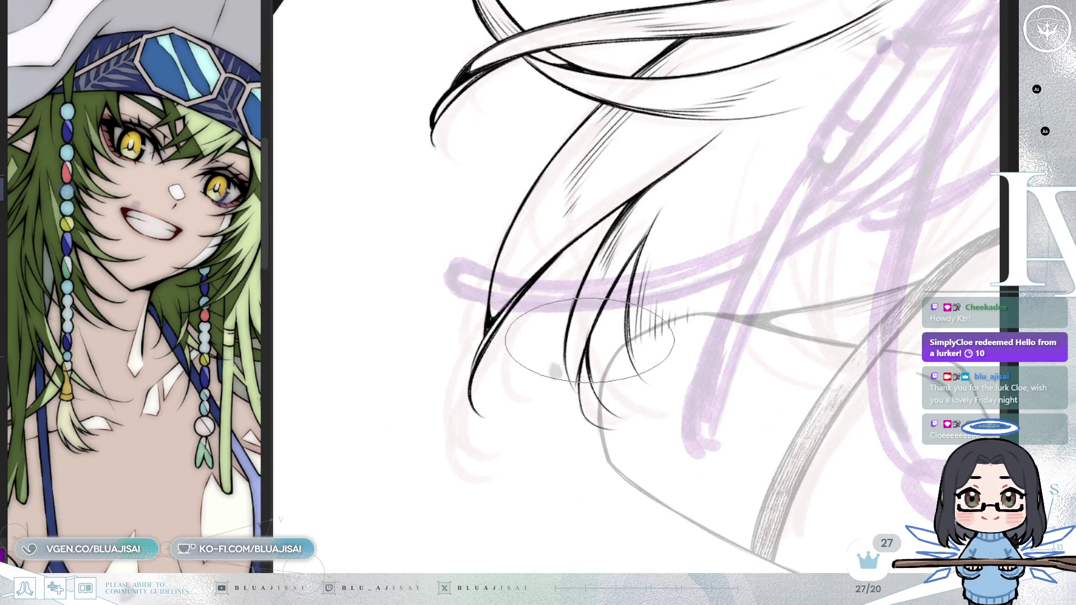
scroll(585, 370, "down", 1)
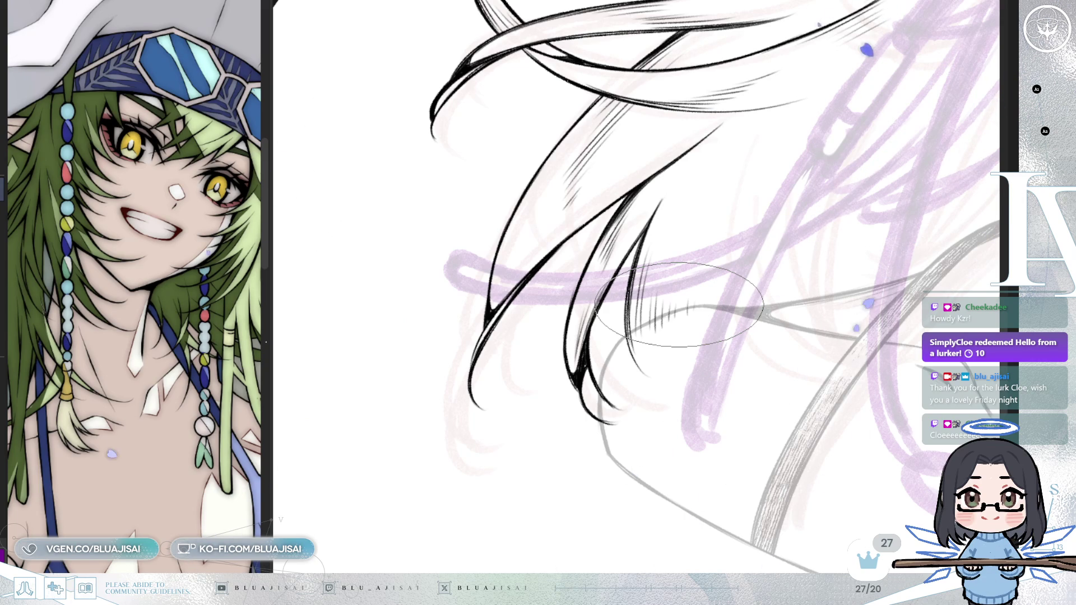
key("Delete")
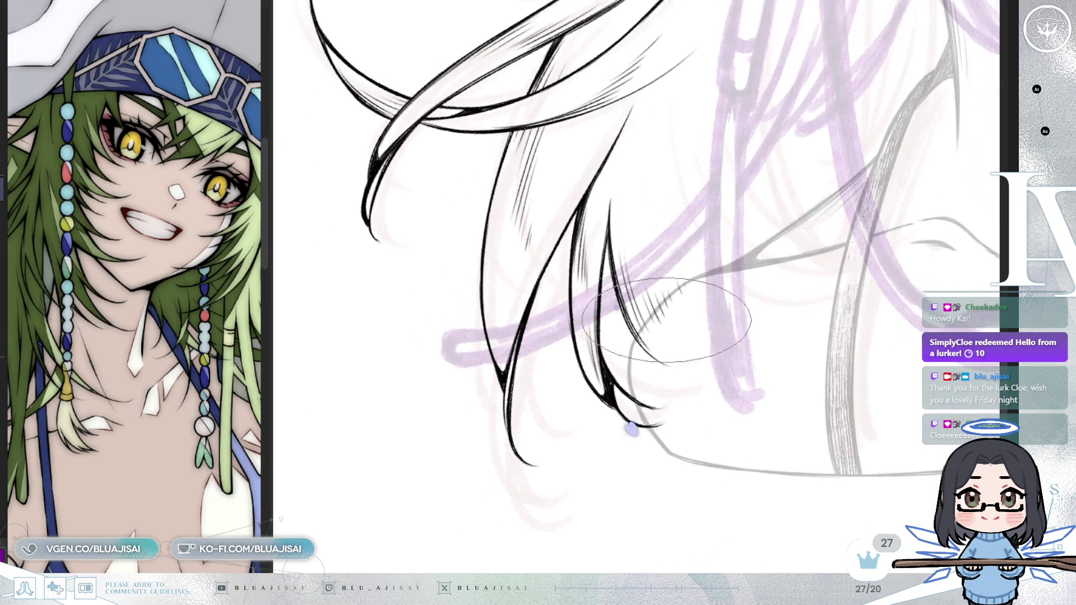
key("bracketright")
key("bracketright")
key("bracketleft")
key("bracketleft")
key("bracketleft")
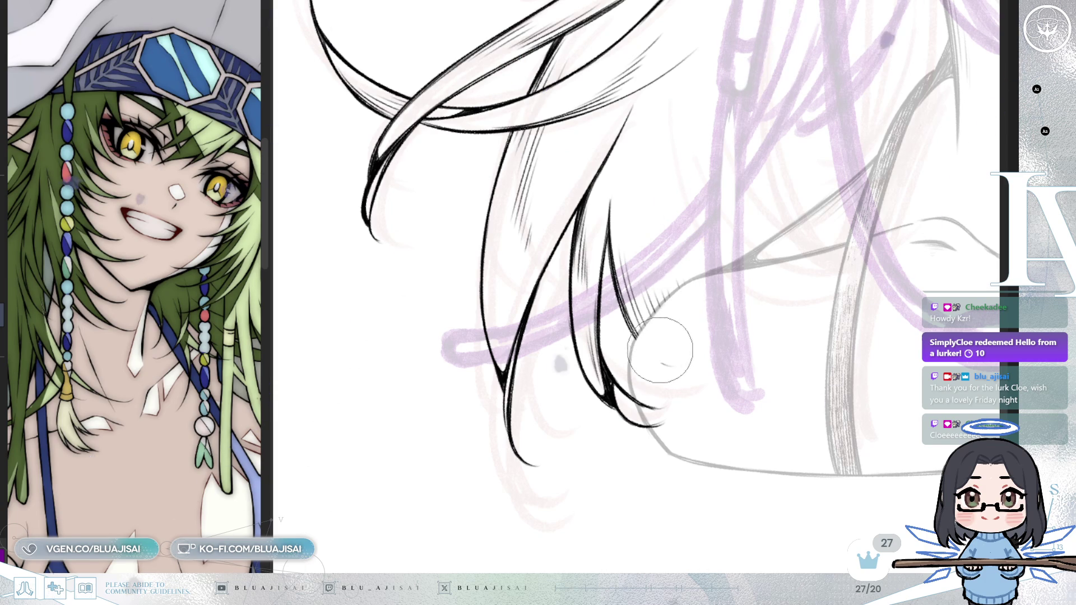
mouse_move(684, 420)
left_mouse_down()
mouse_move(774, 319)
mouse_move(696, 167)
mouse_move(665, 187)
left_mouse_up()
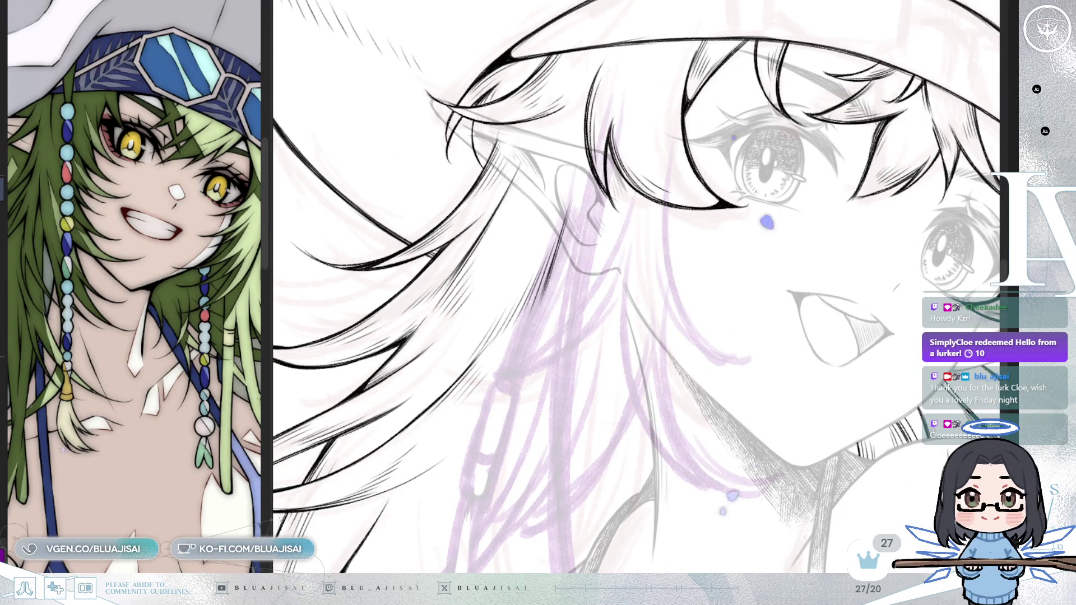
Step: Add thin curved hair strand lines beside the face after restoring the undone lines
key("Delete")
key("ctrl+z")
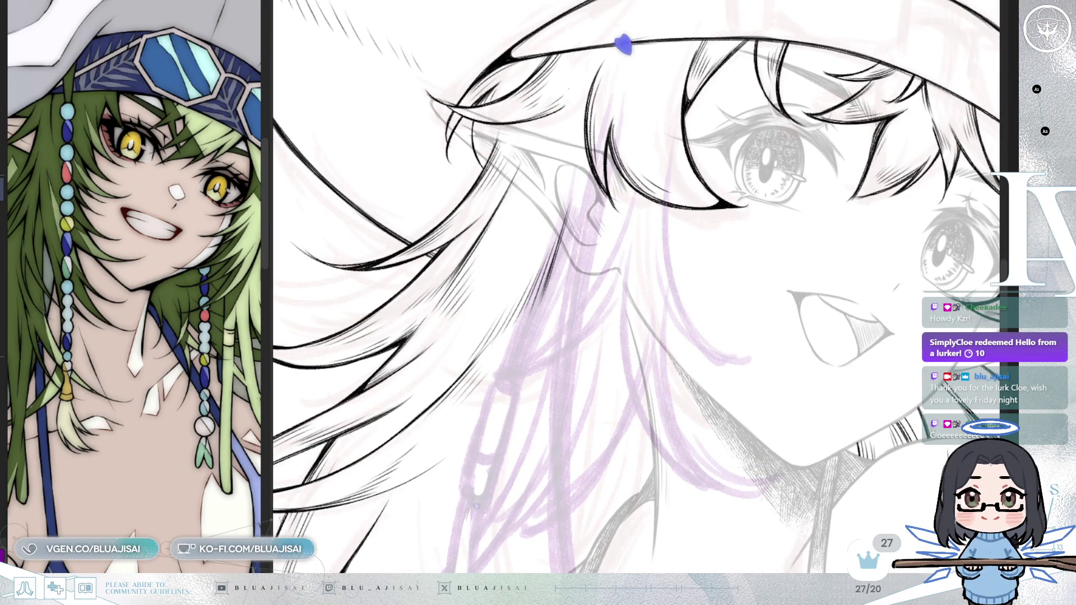
left_click_drag(664, 181, 711, 353)
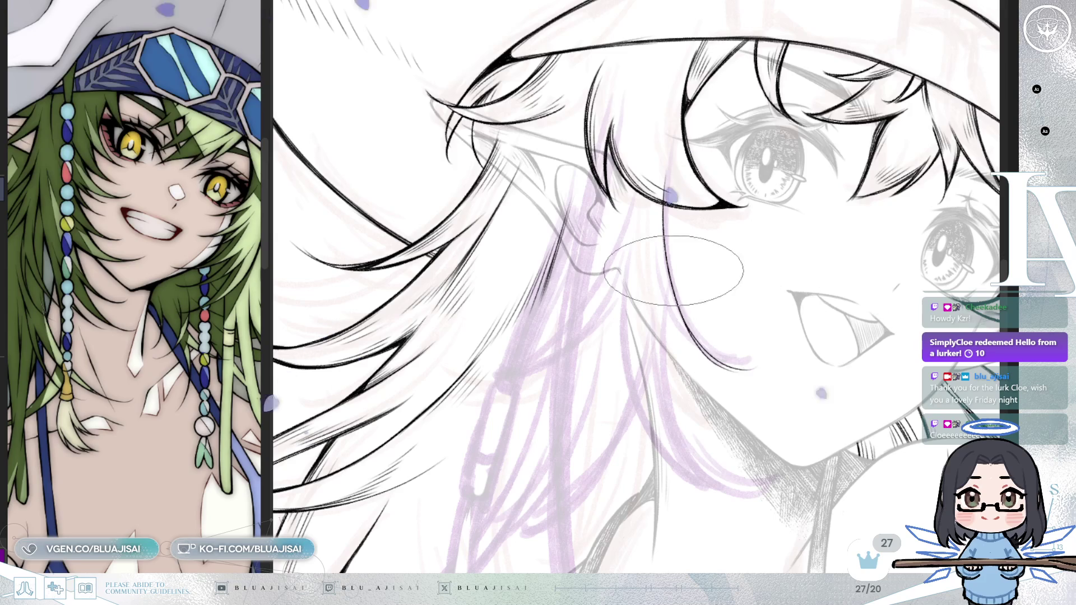
mouse_move(651, 261)
left_mouse_down()
mouse_move(719, 139)
mouse_move(595, 294)
left_mouse_up()
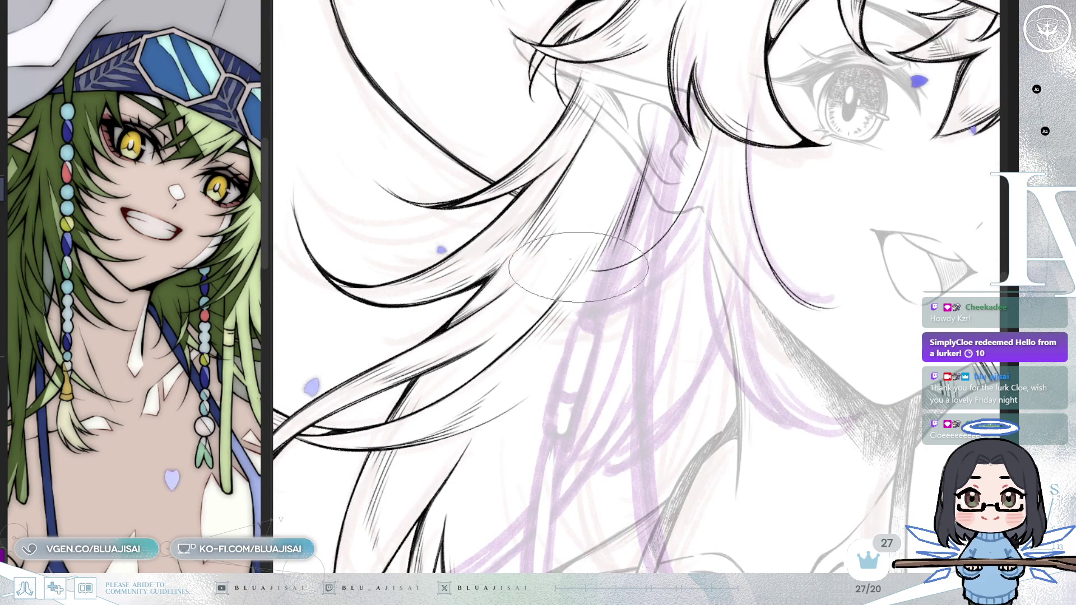
left_click_drag(570, 259, 664, 274)
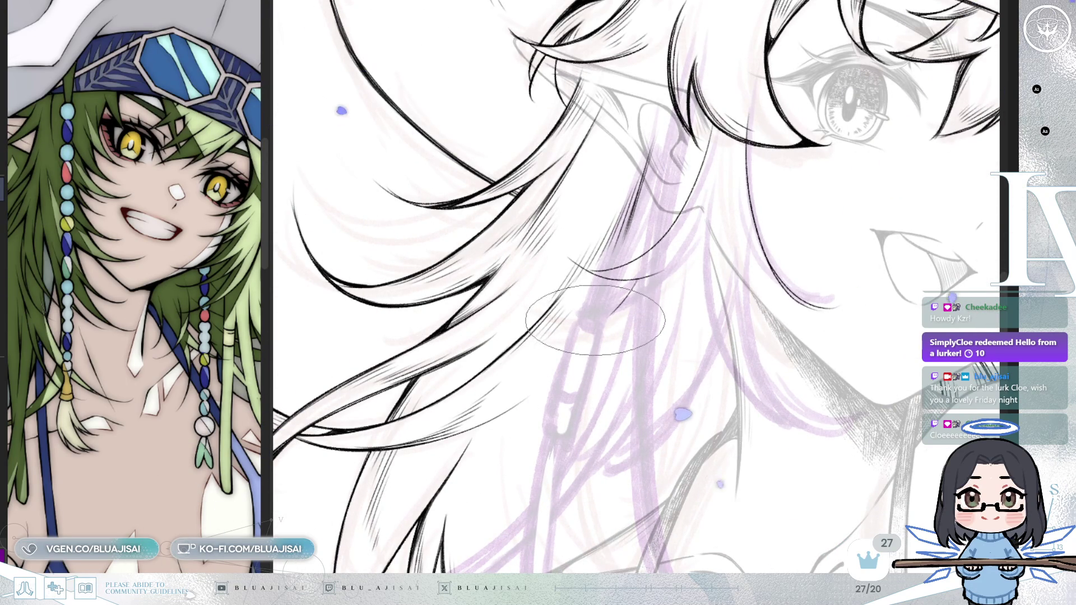
left_click_drag(702, 239, 580, 316)
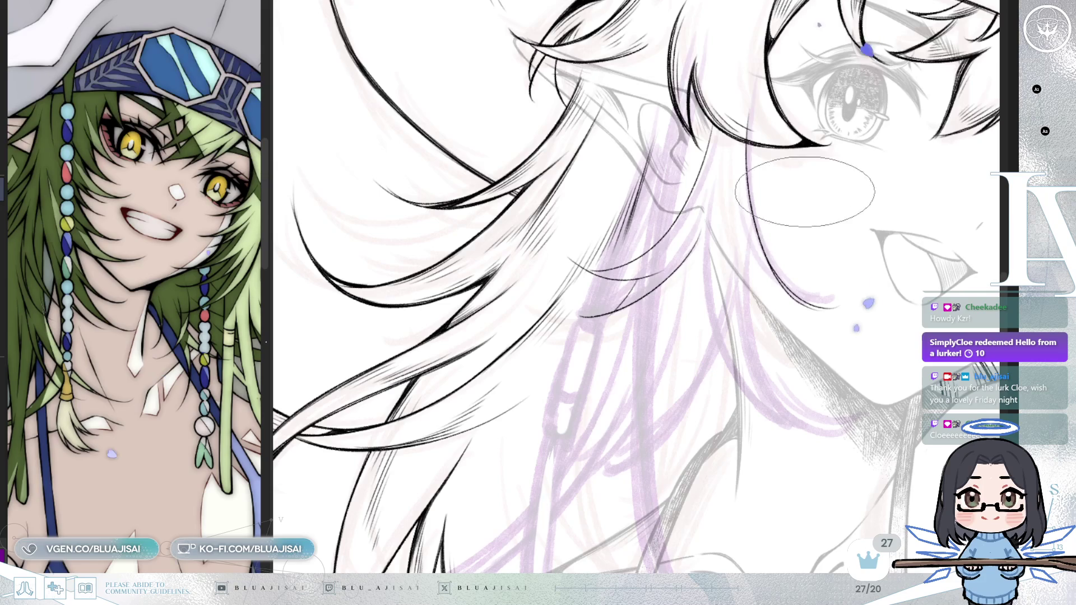
Step: Draw hair lines down toward the neck and beside the face while rotating the view
key("End")
key("End")
key("End")
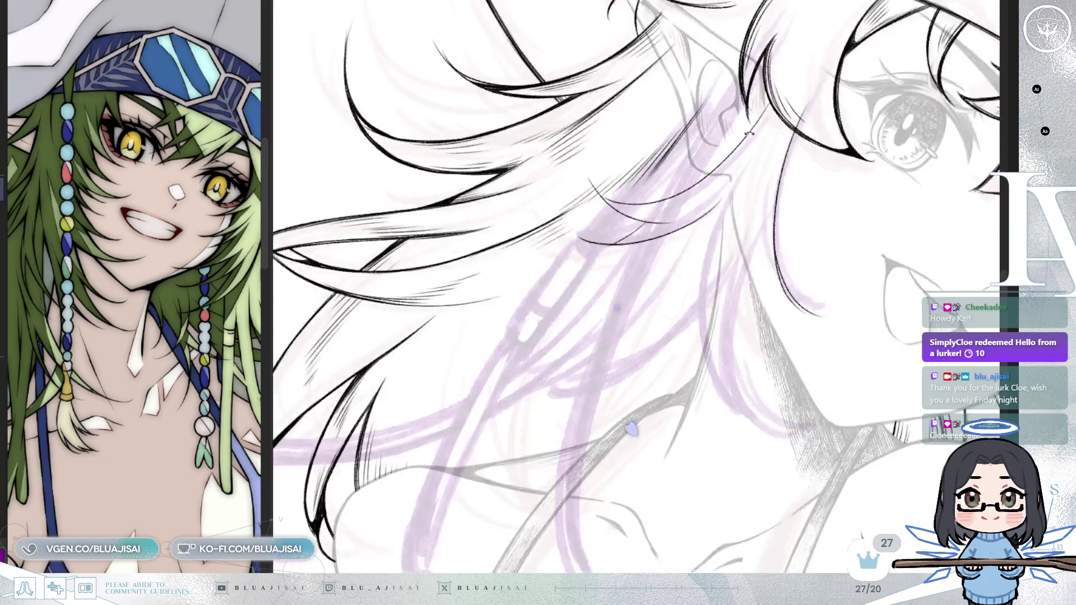
key("End")
key("End")
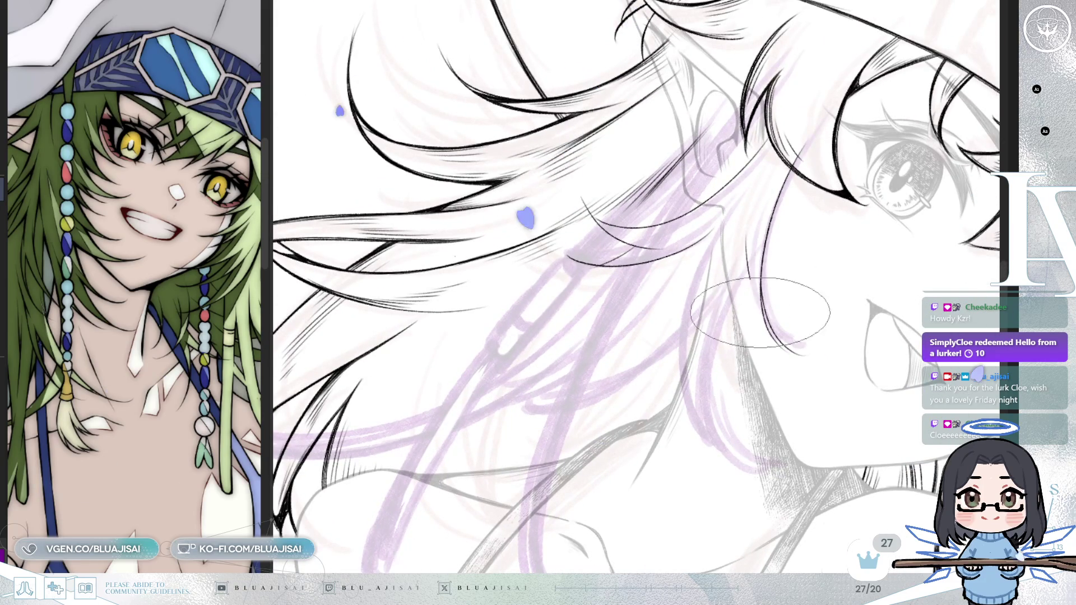
key("End")
left_click_drag(711, 233, 747, 393)
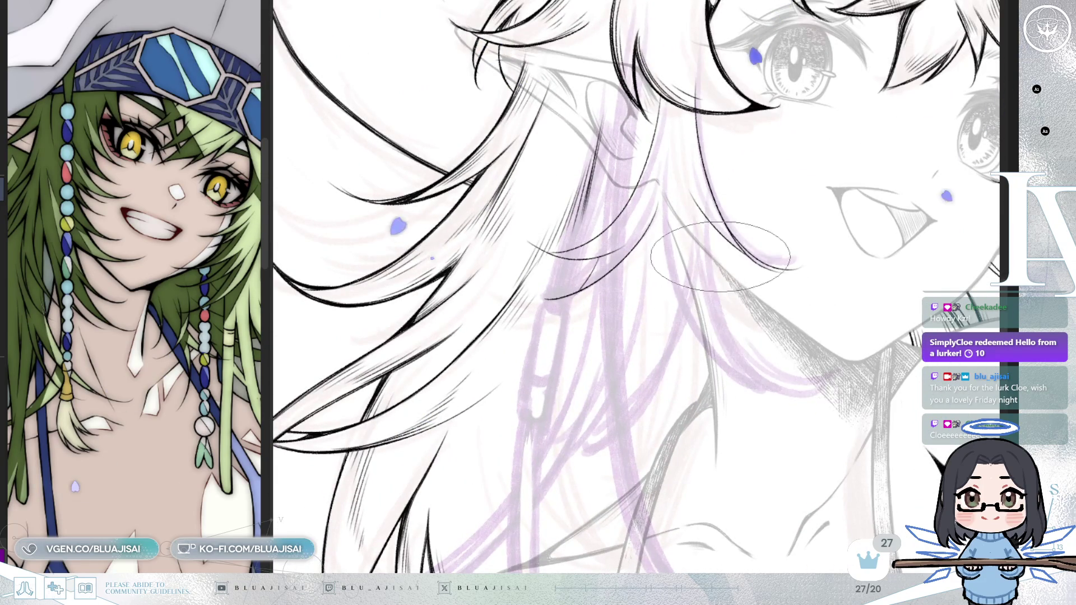
left_click_drag(722, 314, 797, 294)
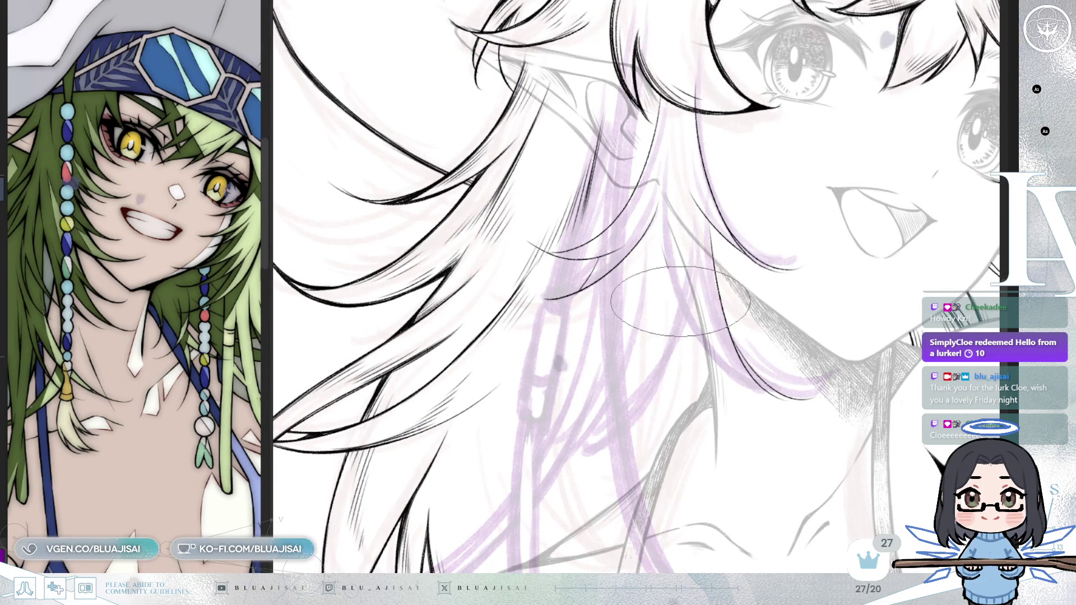
key("End")
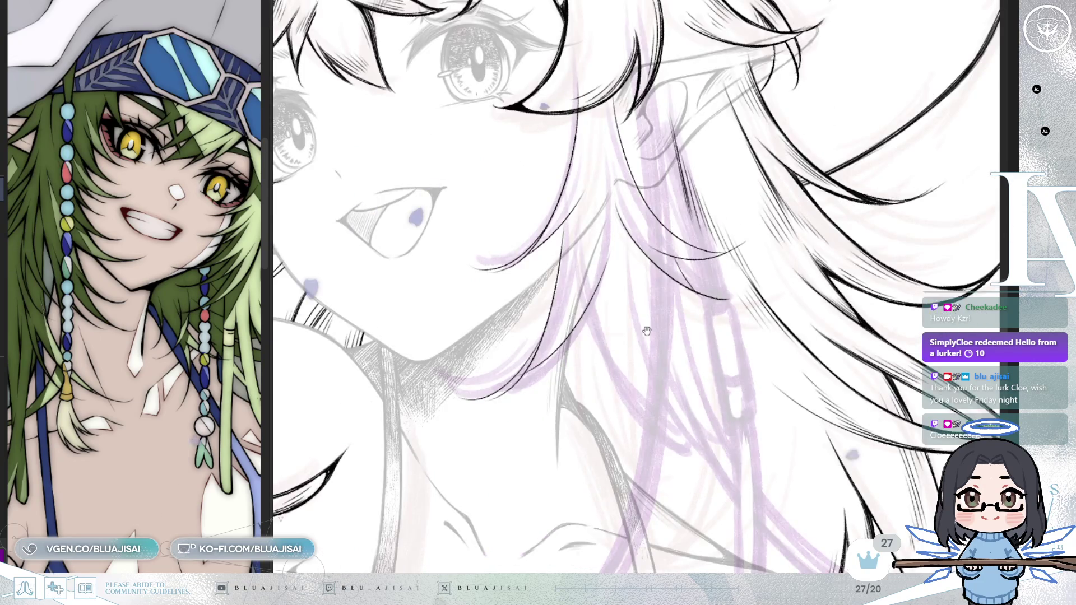
key("End")
left_click_drag(698, 109, 644, 286)
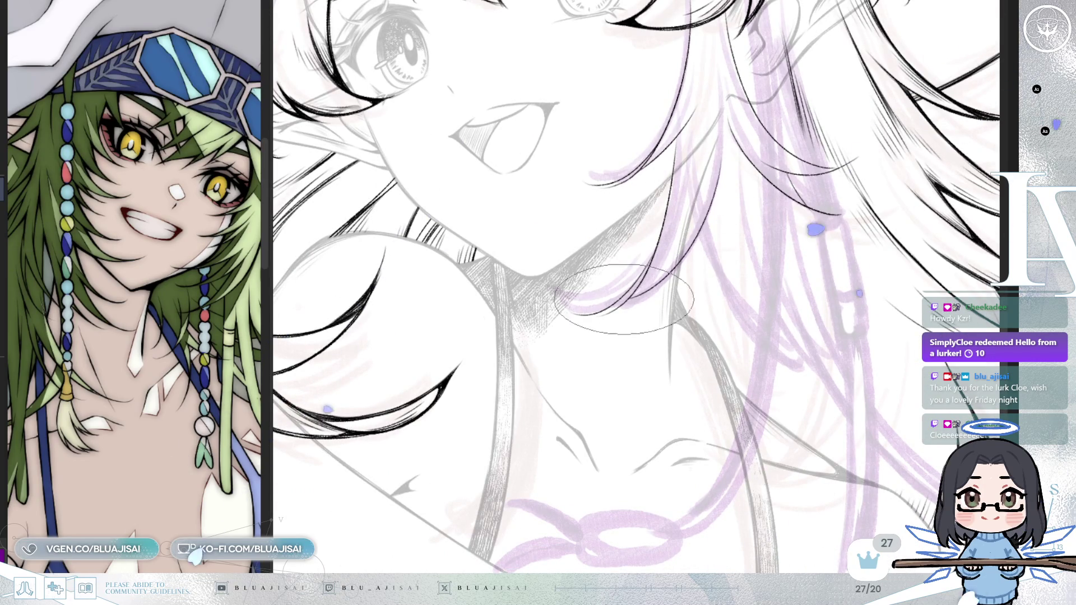
Step: Mirror the canvas horizontally and bring the lower hair strands into view
key("End")
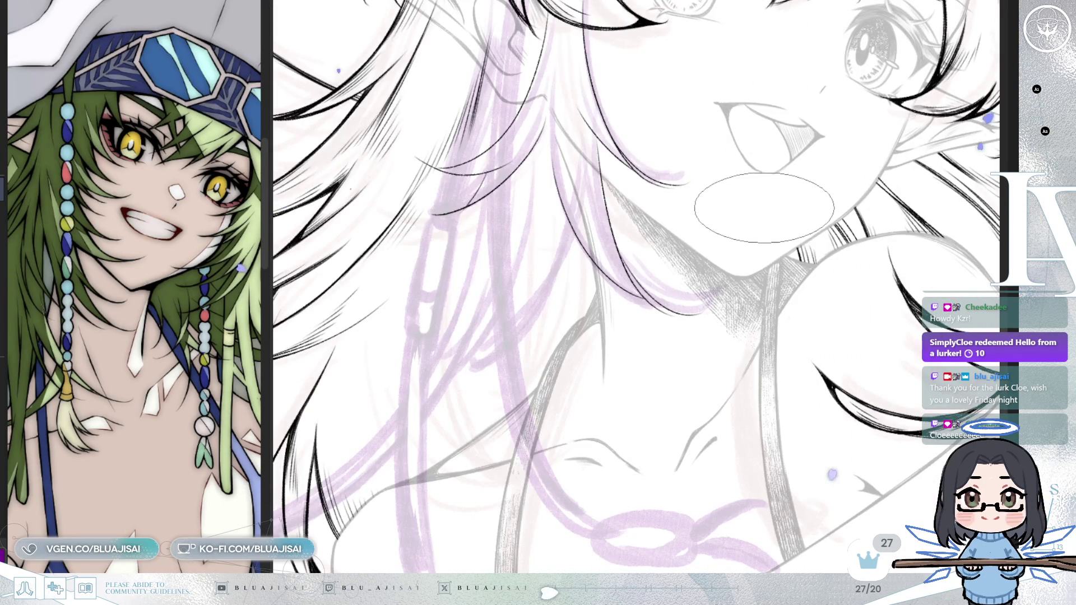
key("End")
key("End")
key("End")
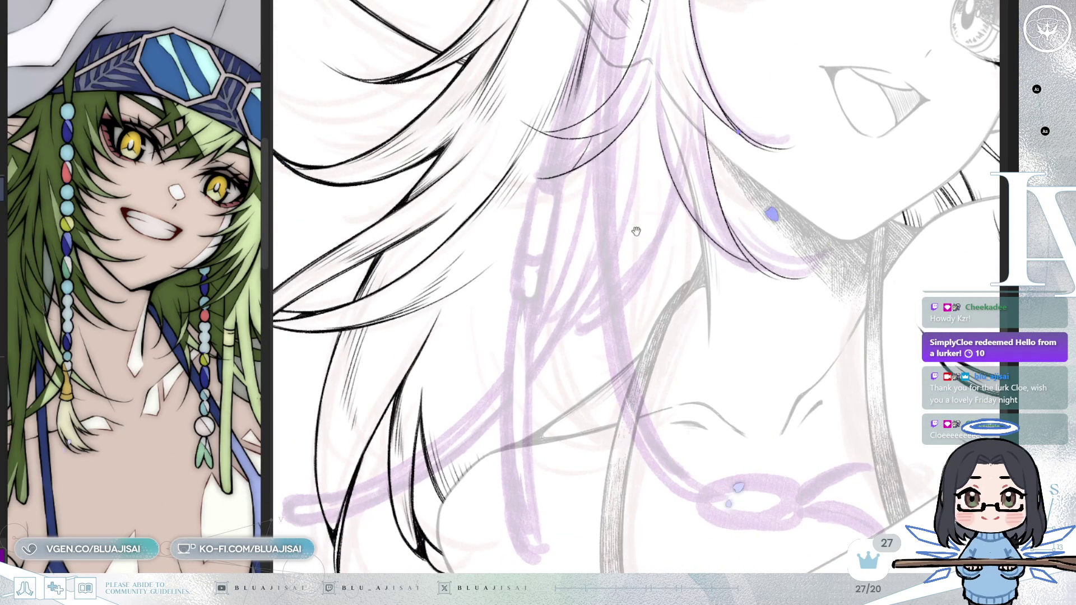
left_click_drag(636, 231, 684, 211)
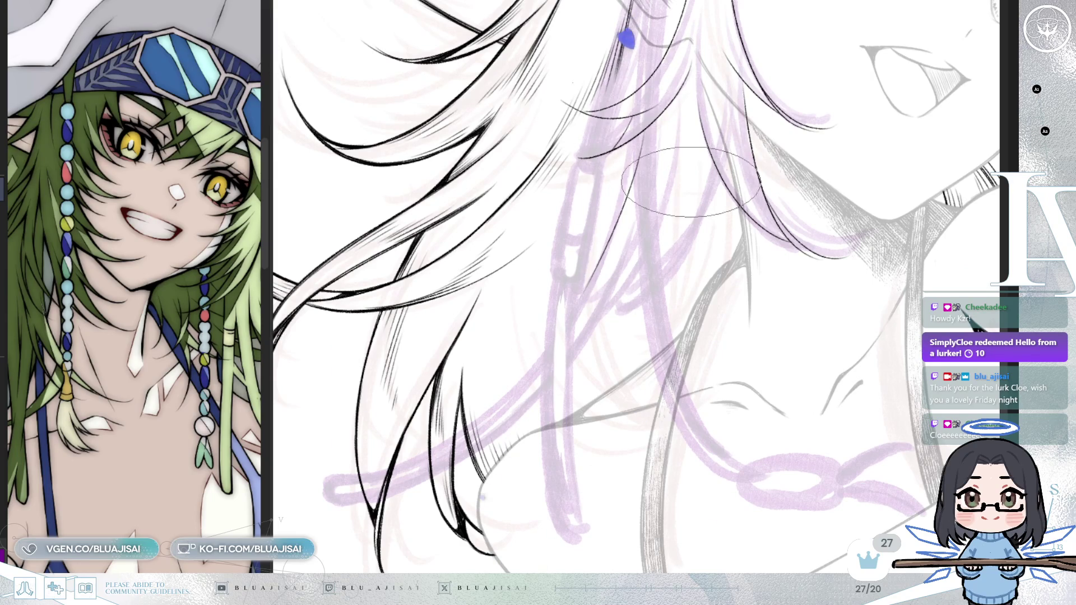
key("Insert")
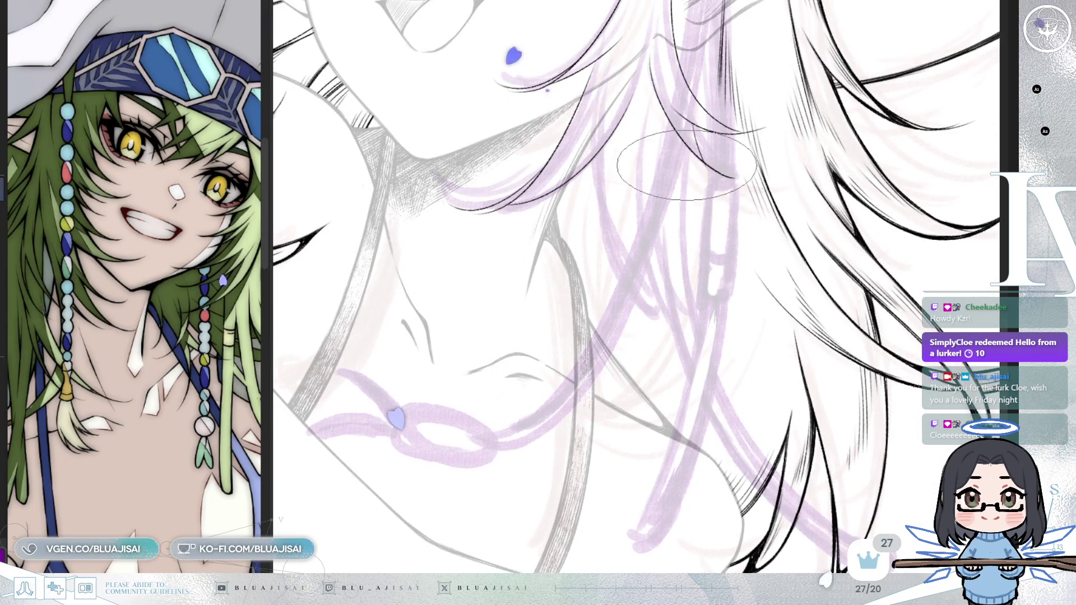
scroll(682, 169, "down", 2)
scroll(677, 194, "down", 2)
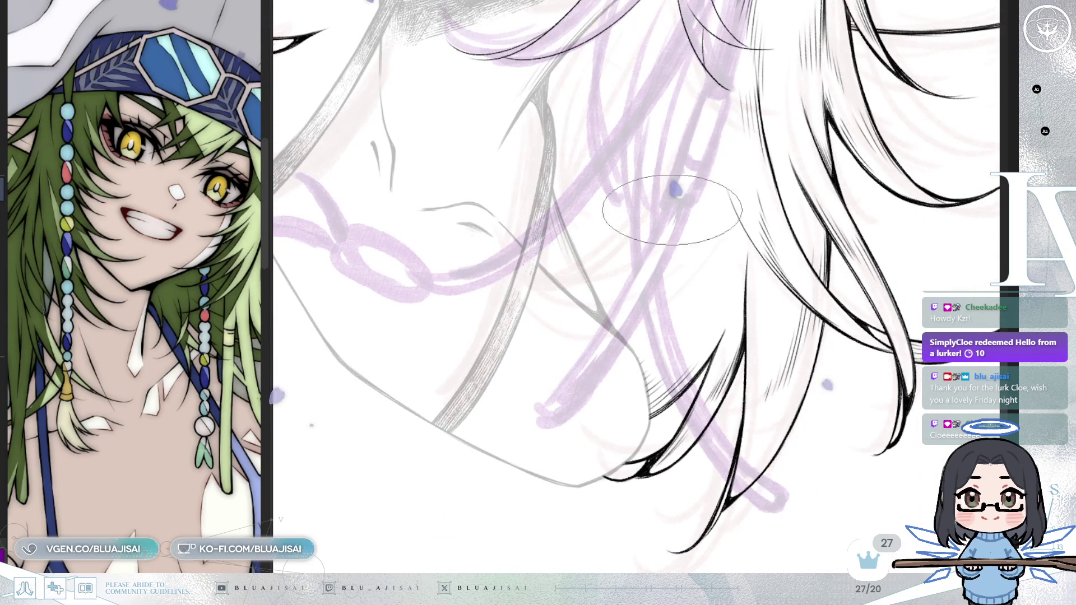
left_click_drag(727, 333, 827, 424)
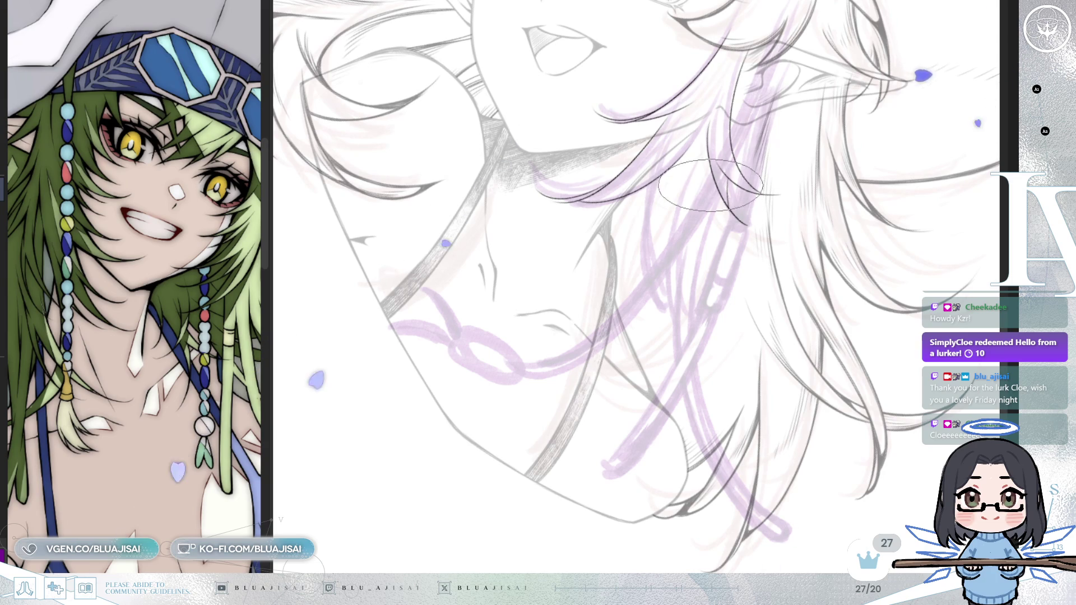
Step: Ink two long curved black strands down through the hair beside the purple chain sketch
left_click_drag(698, 246, 761, 518)
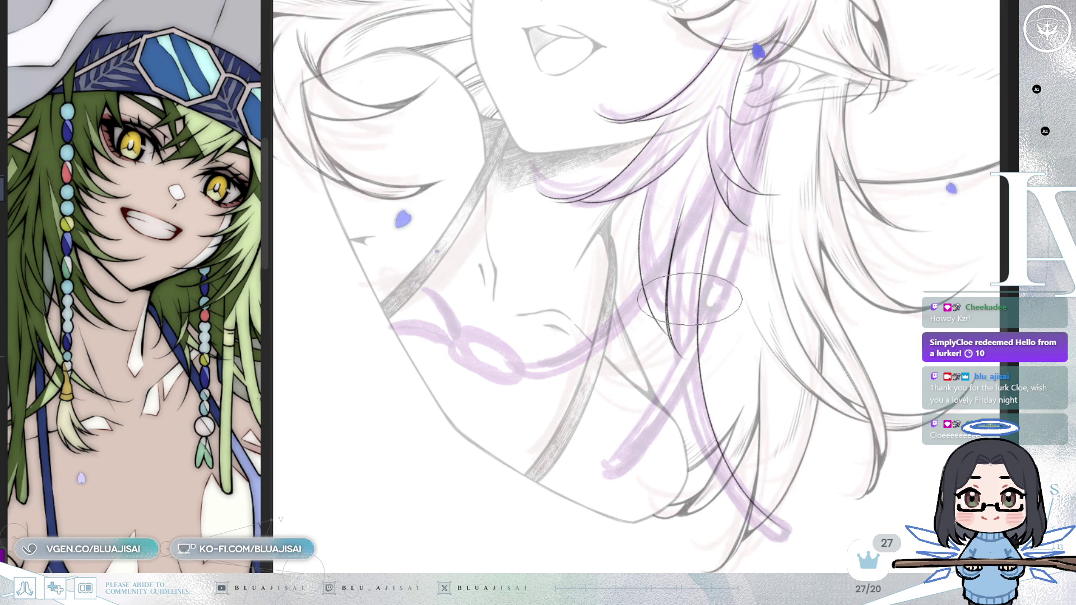
key("Delete")
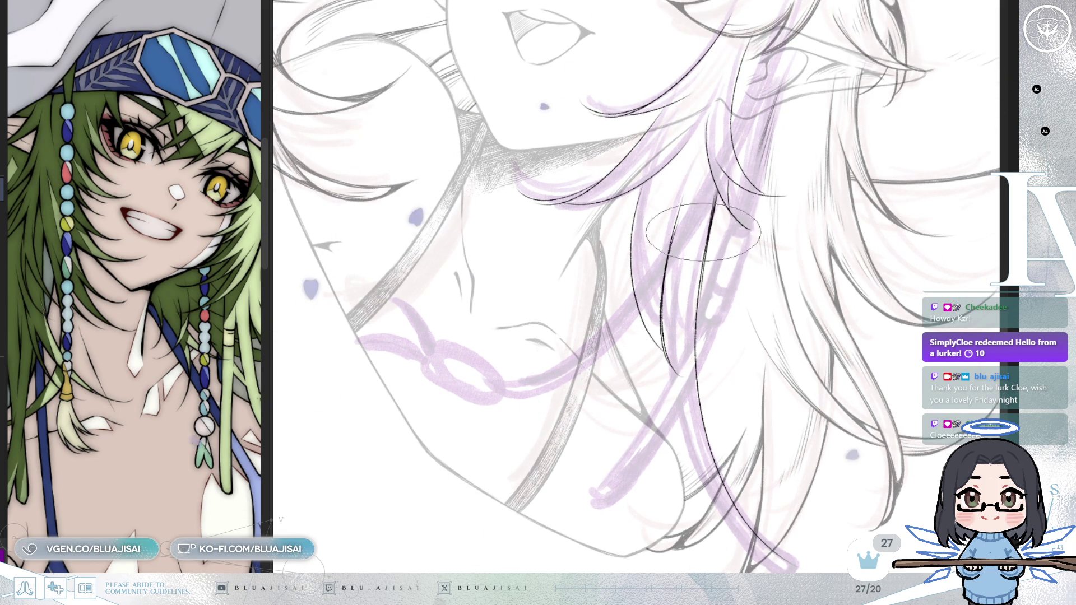
scroll(707, 218, "down", 2)
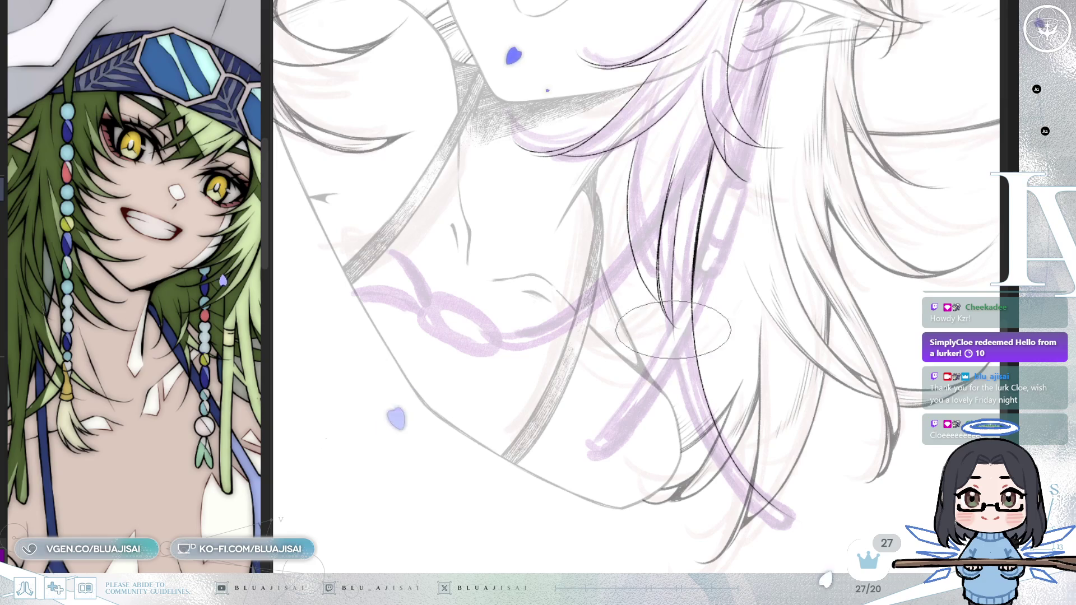
left_click_drag(670, 317, 731, 459)
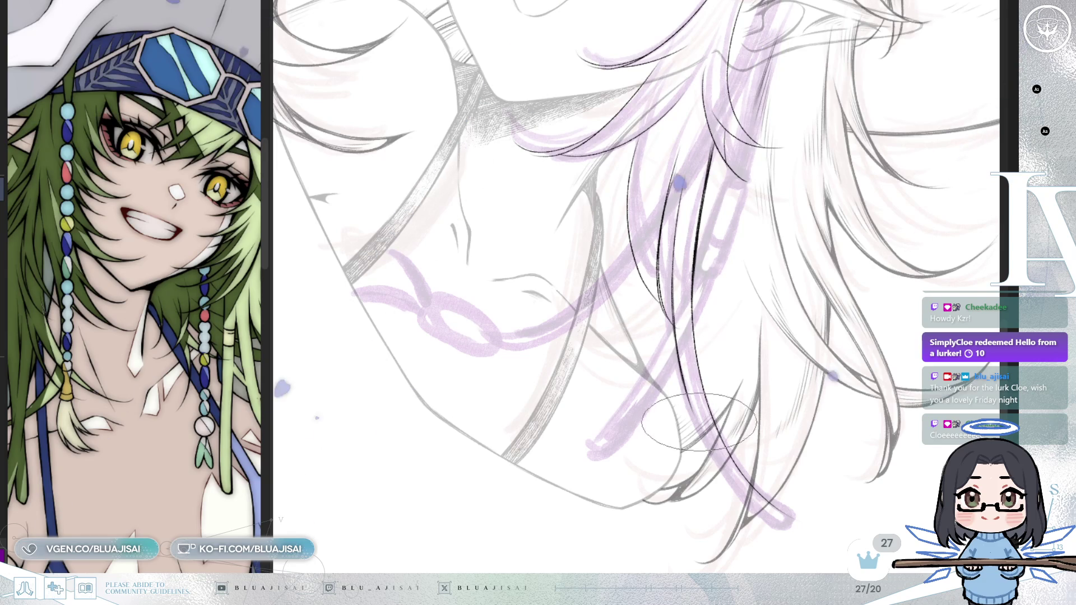
left_click_drag(691, 343, 694, 236)
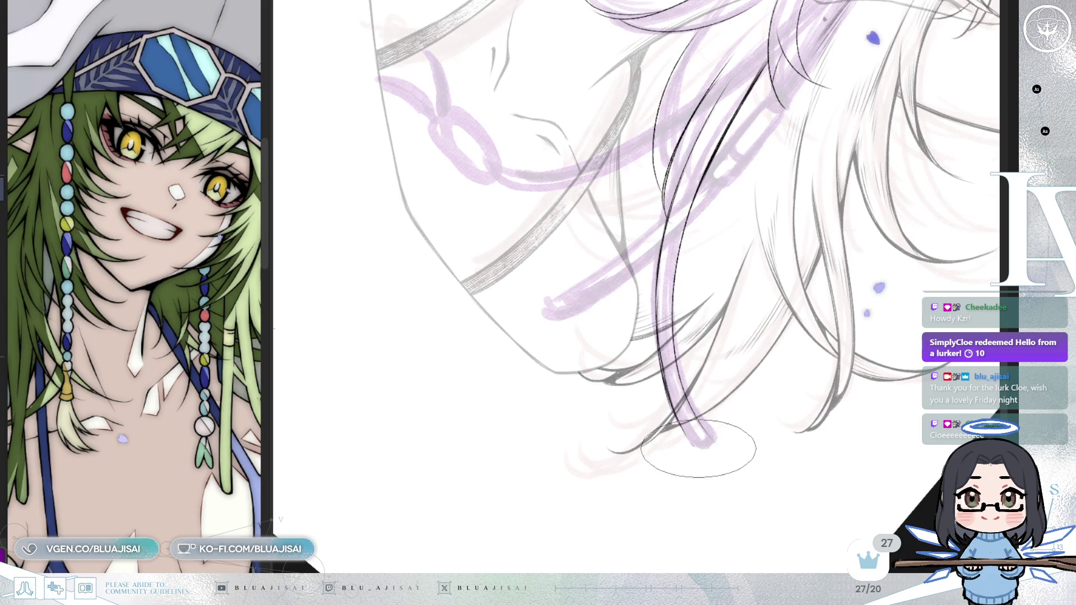
mouse_move(712, 424)
left_mouse_down()
mouse_move(726, 329)
mouse_move(709, 410)
mouse_move(463, 378)
mouse_move(481, 402)
left_mouse_up()
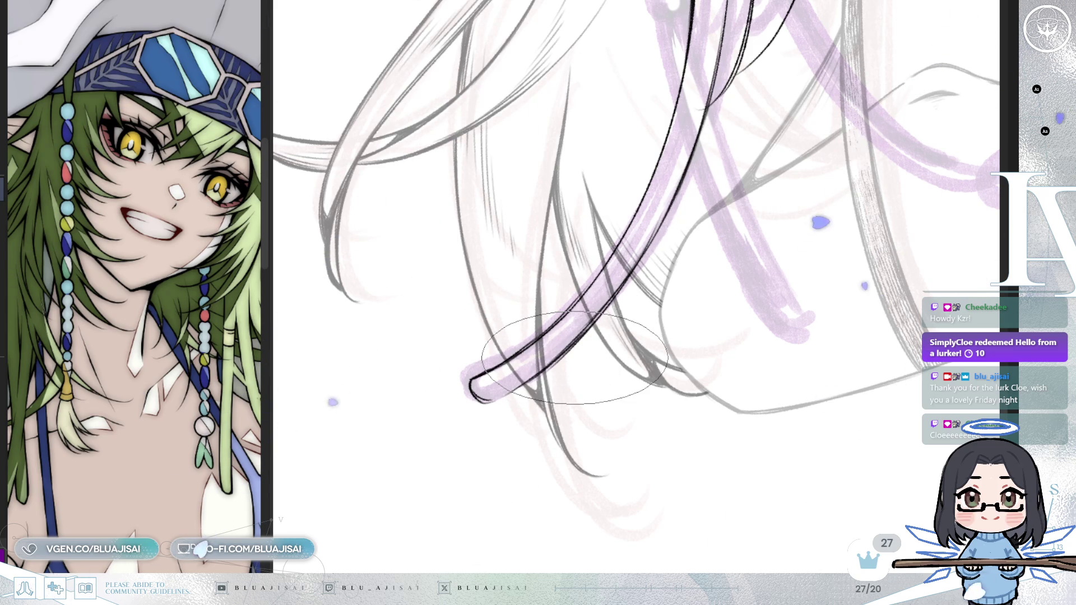
mouse_move(648, 181)
left_mouse_down()
mouse_move(649, 241)
mouse_move(683, 200)
mouse_move(499, 383)
left_mouse_up()
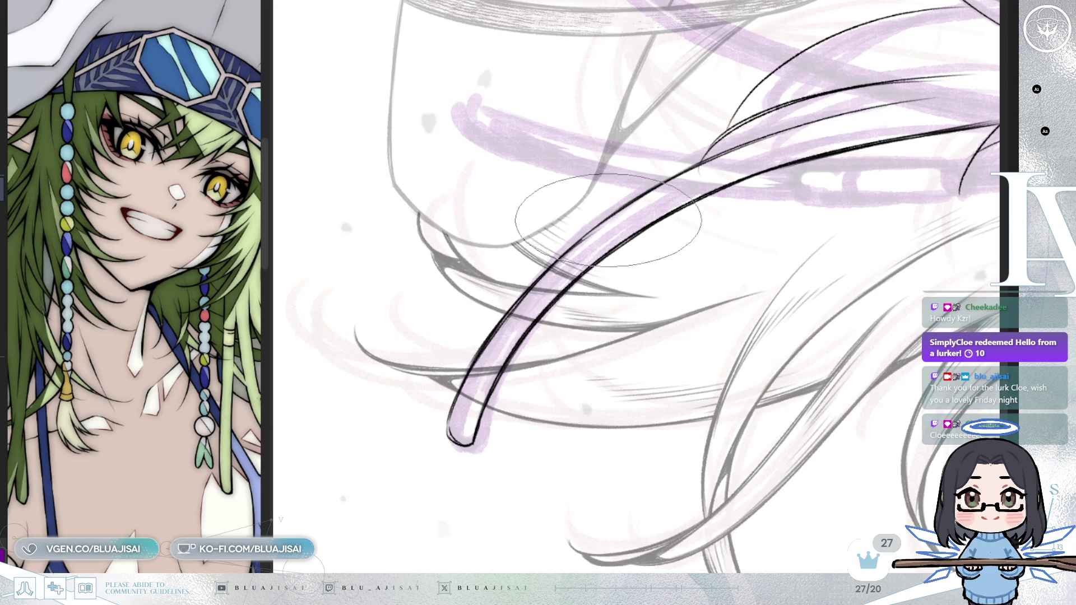
left_click_drag(608, 221, 600, 294)
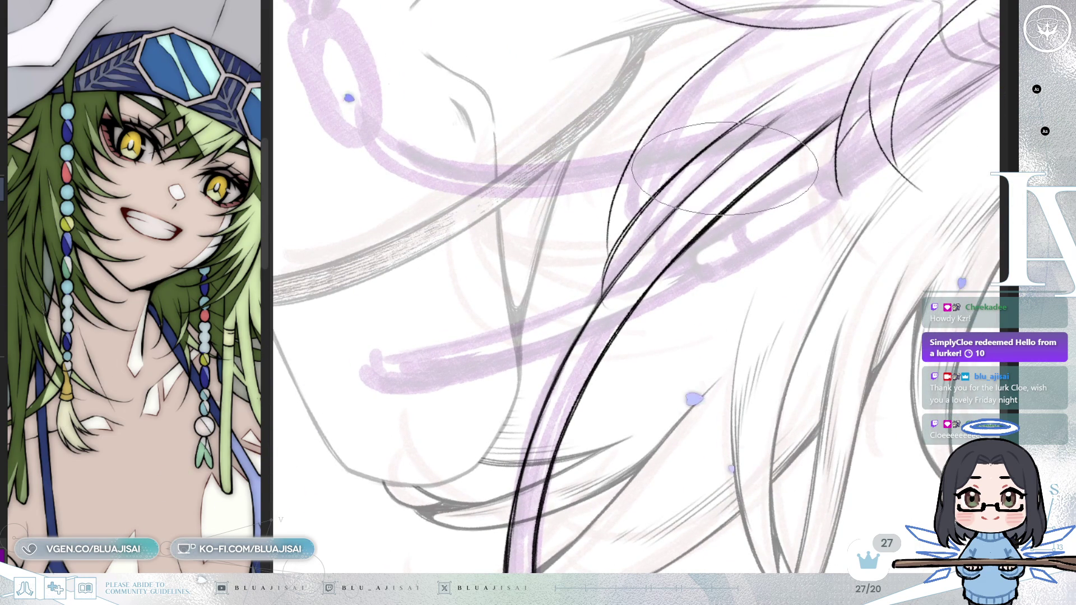
mouse_move(726, 168)
left_mouse_down()
mouse_move(721, 196)
mouse_move(698, 202)
left_mouse_up()
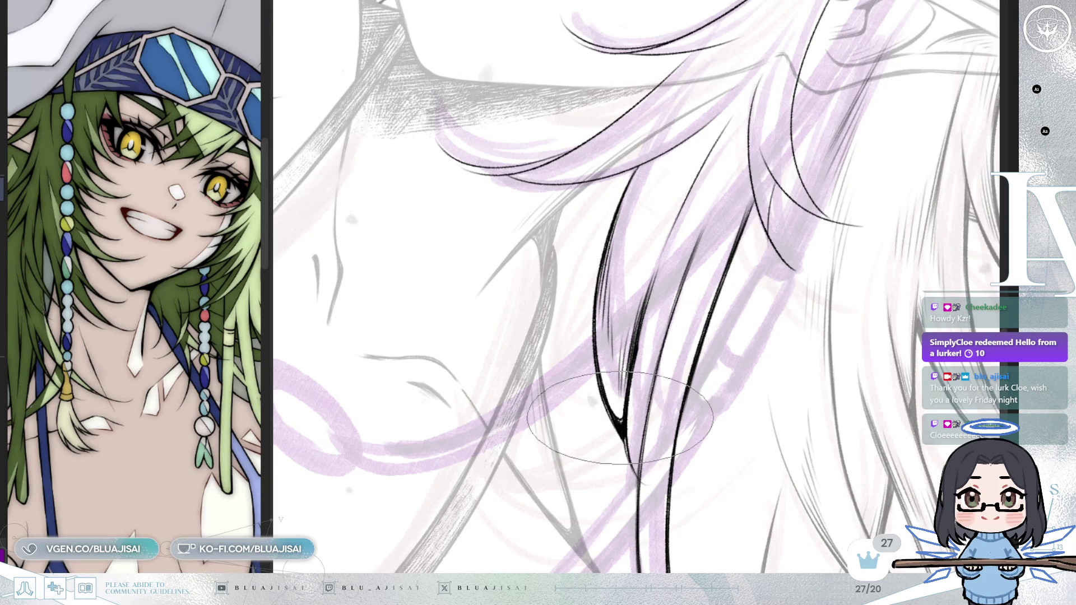
scroll(622, 404, "up", 3)
Step: Add dark strand lines and short hatch strokes to the hair beside the neck, then turn toward the face
left_click_drag(649, 141, 621, 267)
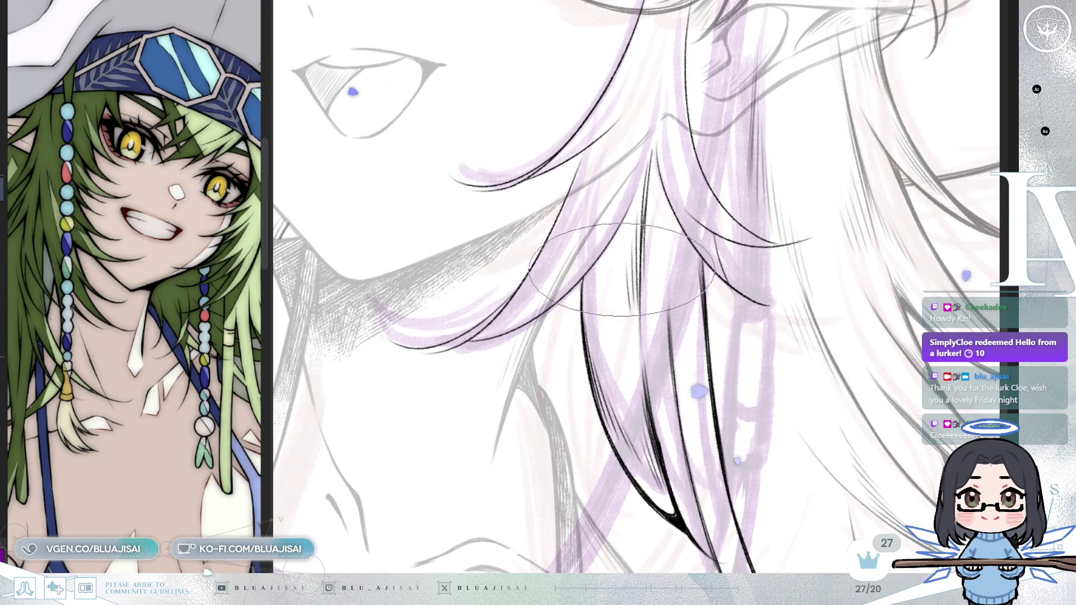
mouse_move(626, 169)
left_mouse_down()
mouse_move(624, 278)
mouse_move(646, 305)
left_mouse_up()
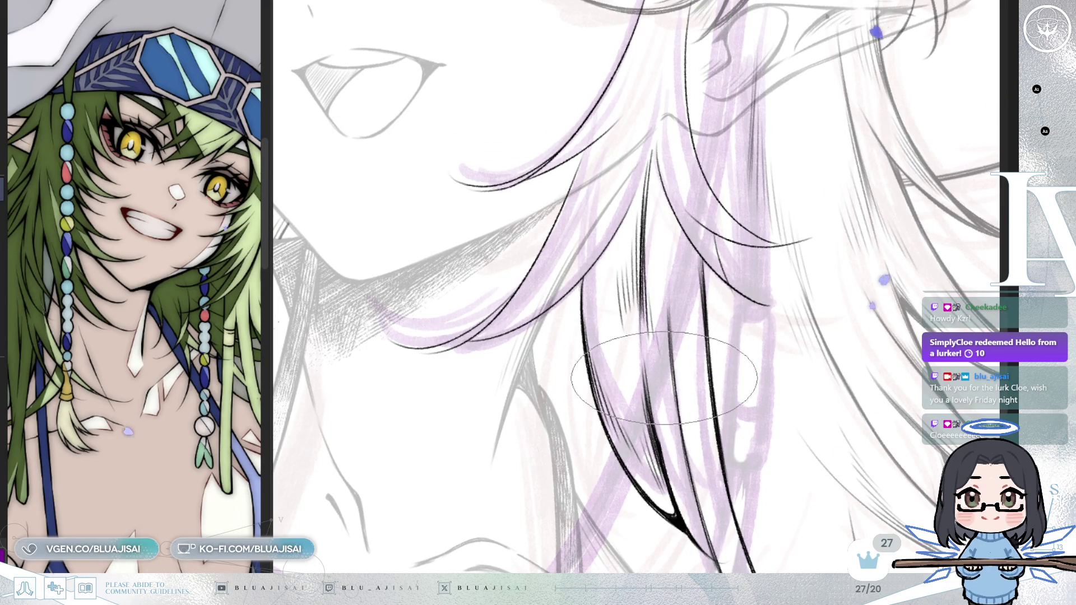
left_click_drag(664, 378, 670, 320)
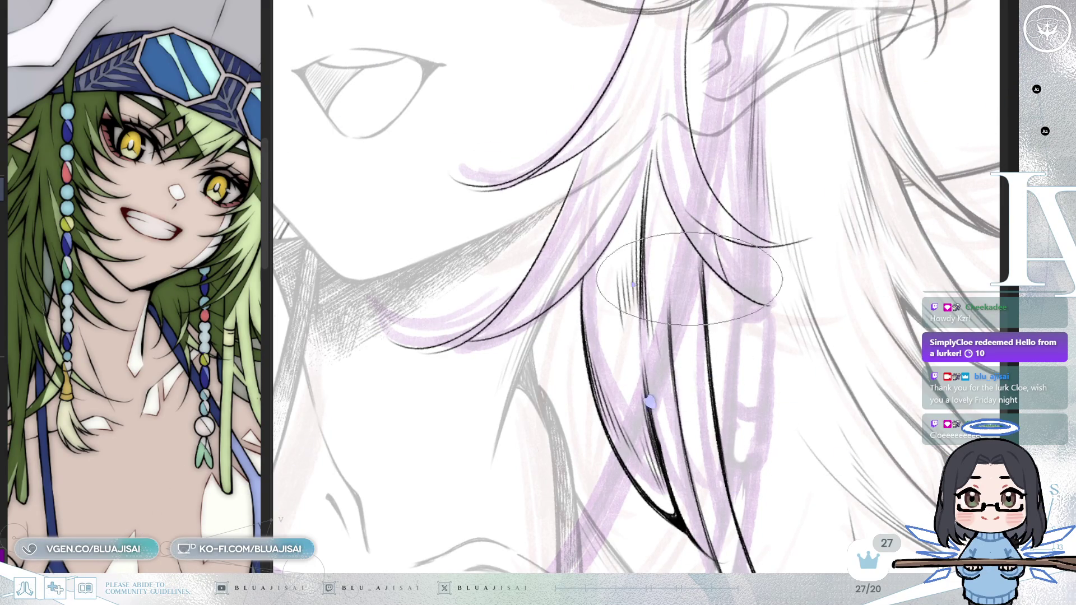
mouse_move(633, 284)
left_mouse_down()
mouse_move(646, 319)
mouse_move(711, 172)
mouse_move(674, 298)
left_mouse_up()
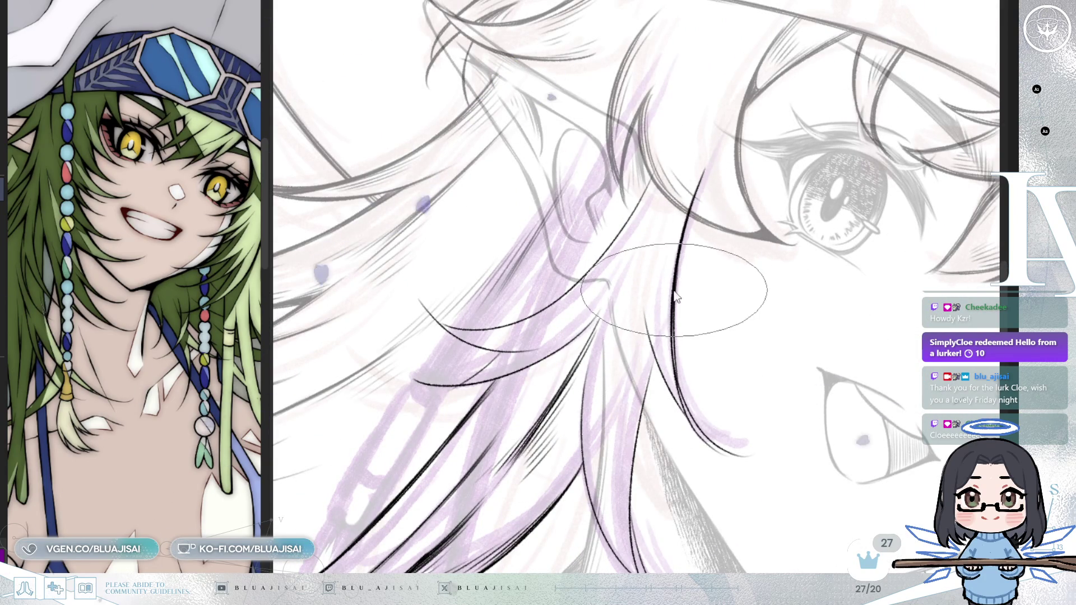
left_click_drag(637, 408, 661, 379)
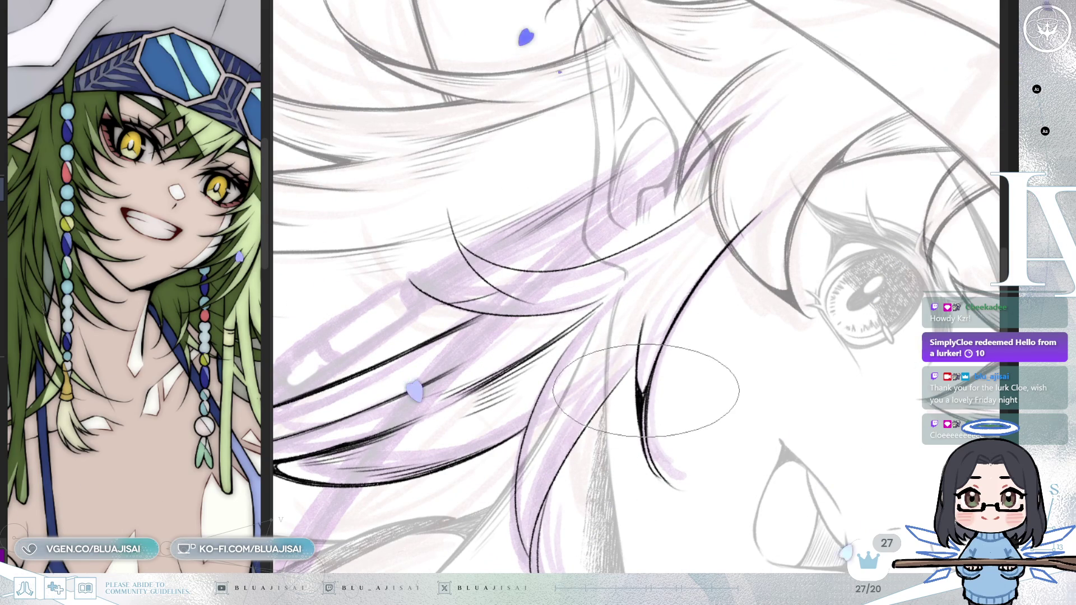
left_click_drag(646, 392, 698, 252)
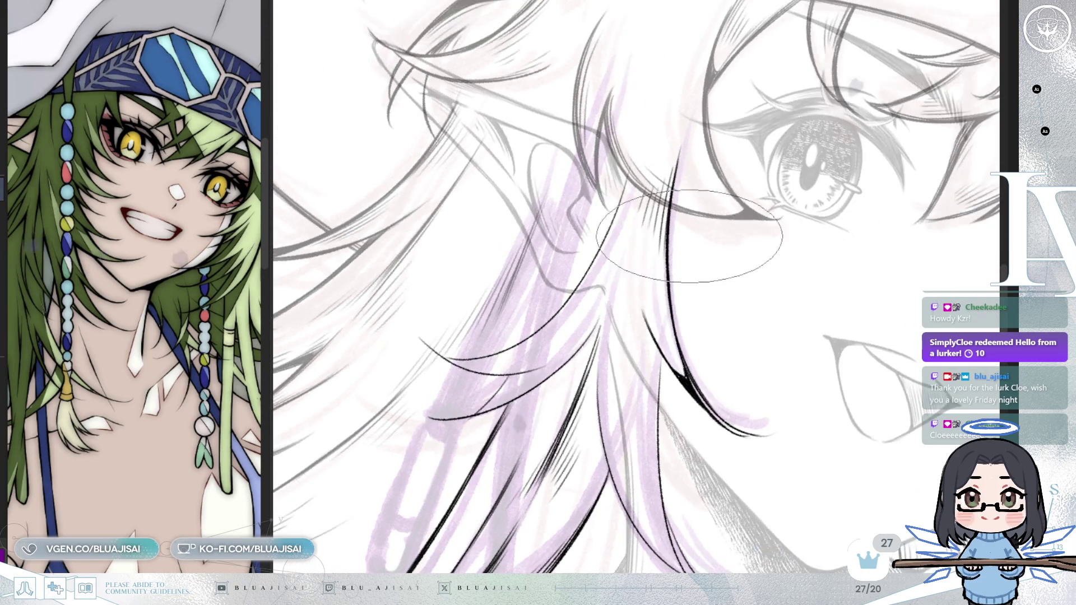
left_click_drag(712, 213, 679, 263)
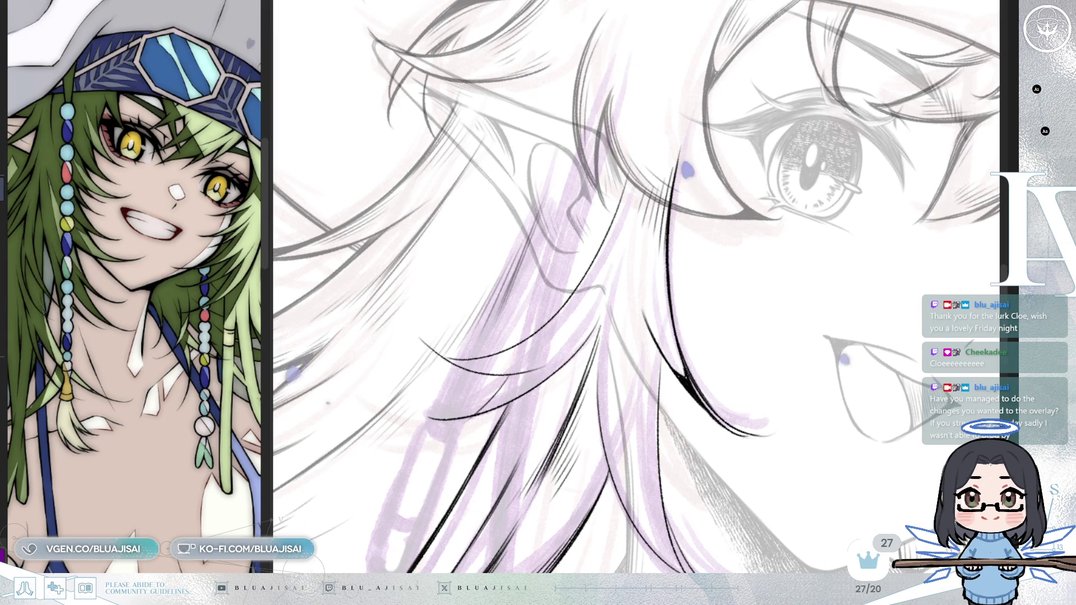
mouse_move(698, 2)
left_mouse_down()
mouse_move(695, 345)
mouse_move(672, 360)
left_mouse_up()
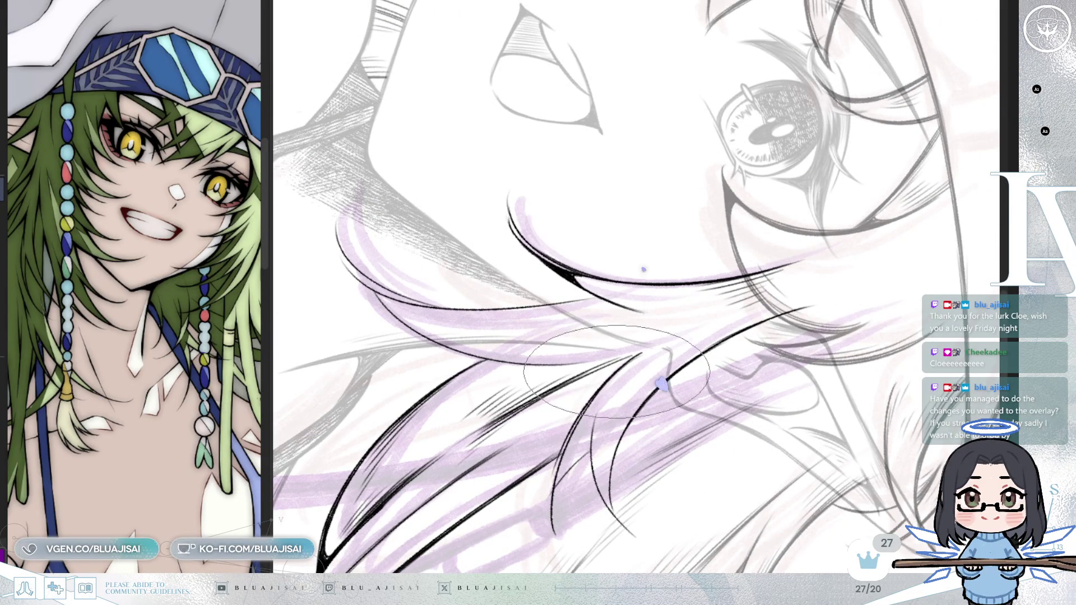
key("-")
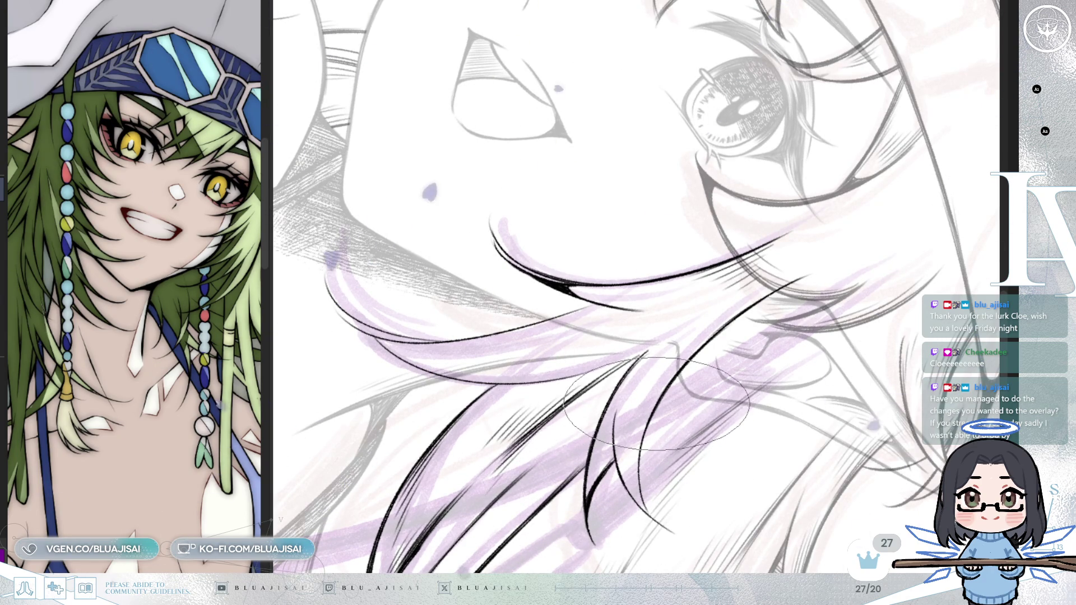
mouse_move(648, 438)
left_mouse_down()
mouse_move(637, 328)
mouse_move(622, 374)
left_mouse_up()
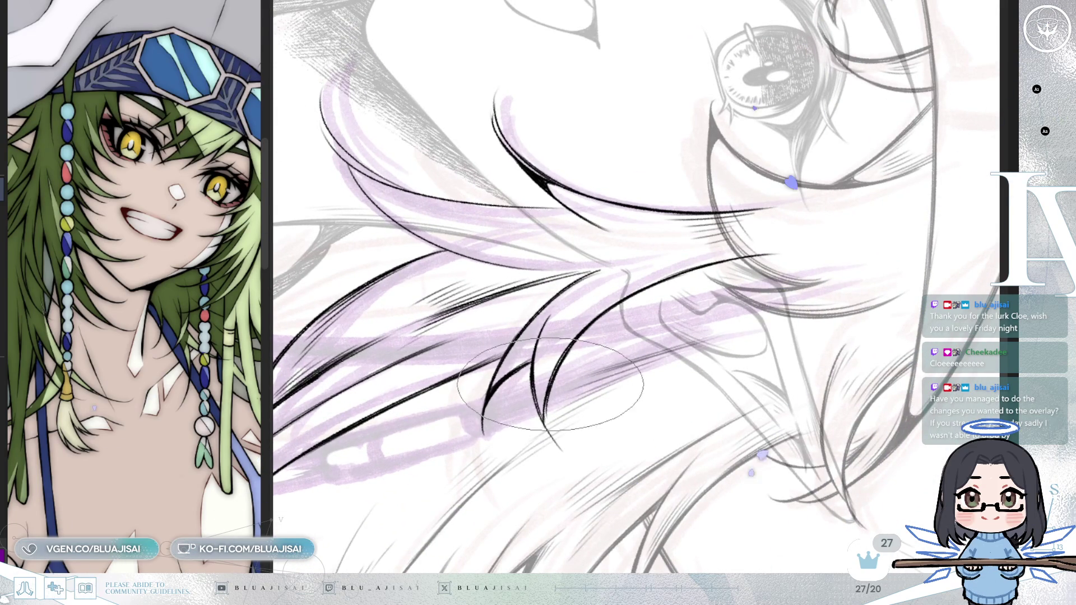
key("Delete")
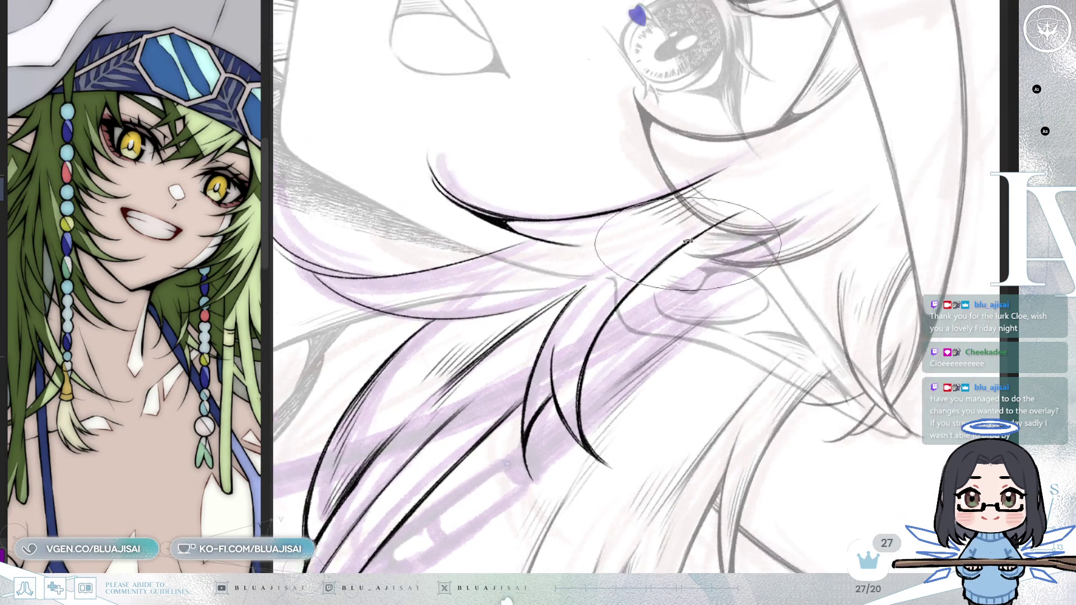
key("Delete")
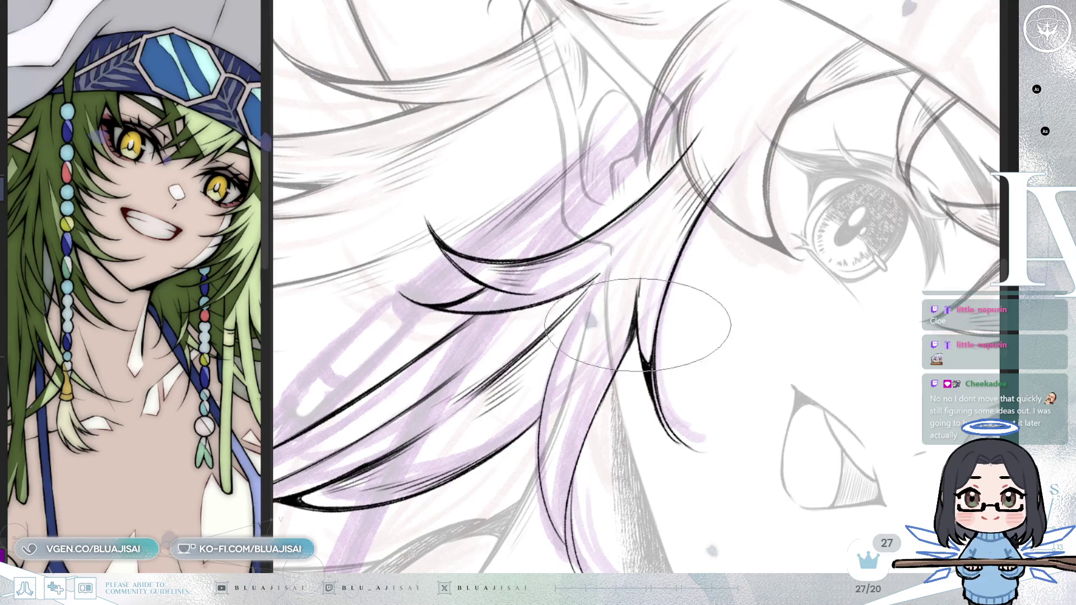
key("Delete")
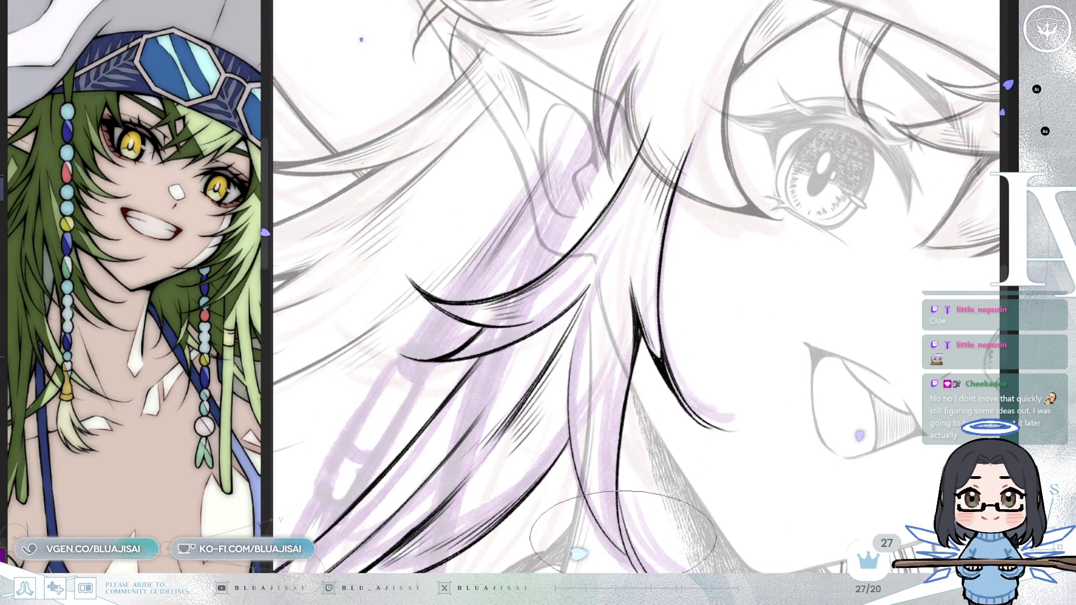
left_click_drag(620, 450, 619, 374)
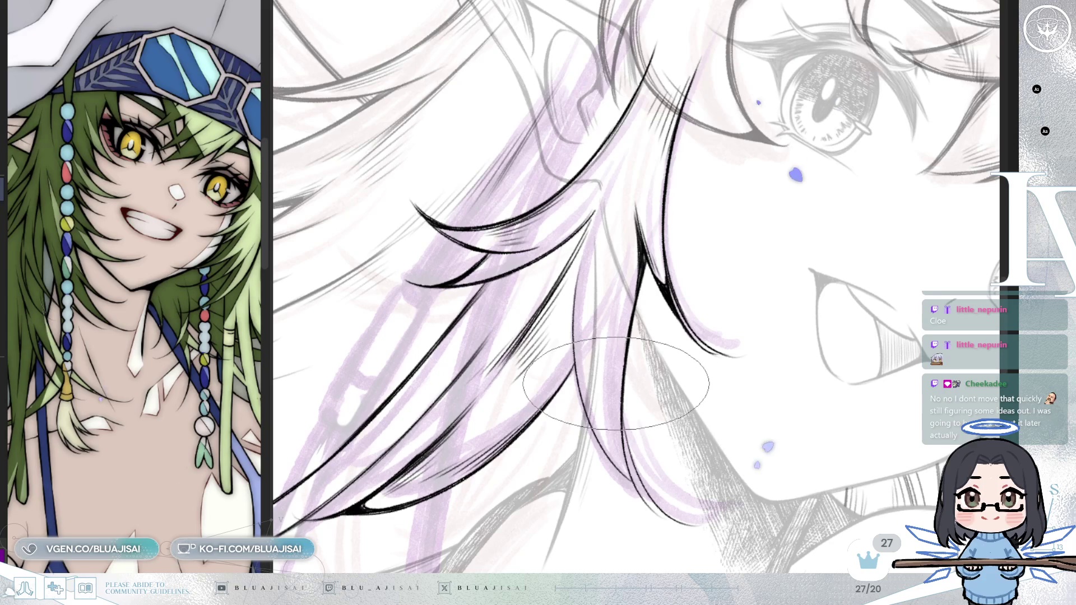
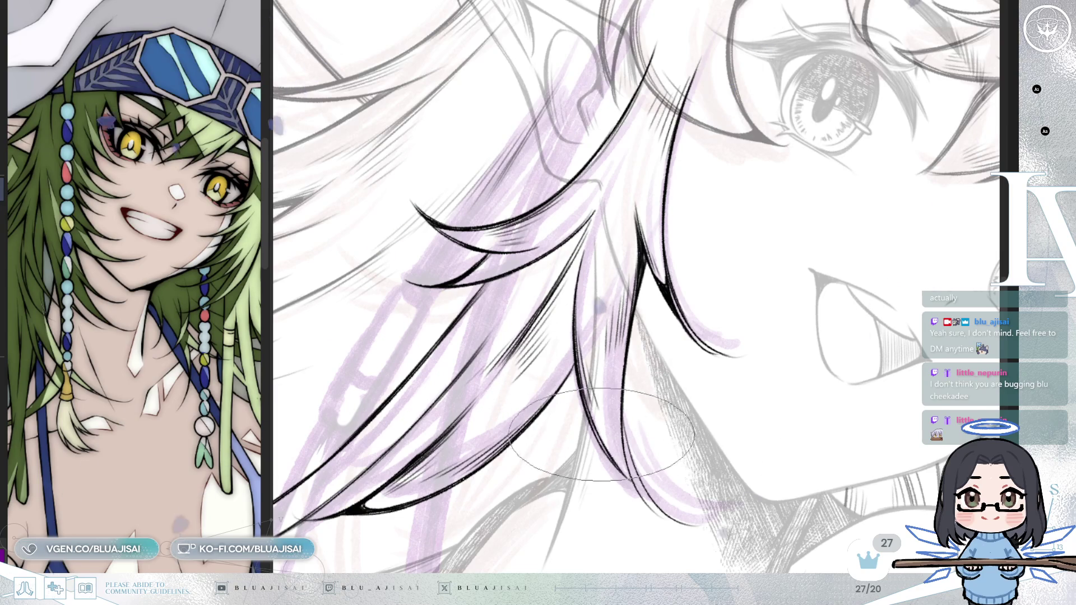
Step: Reframe and mirror the view, then ink short segment lines inside the hanging hair strand
key("End")
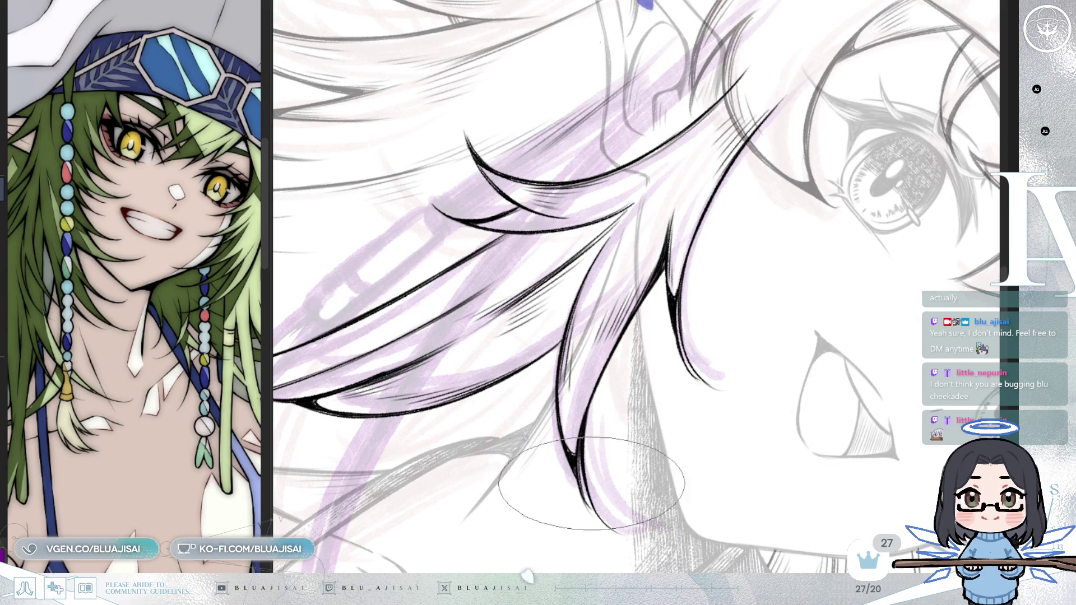
key("Delete")
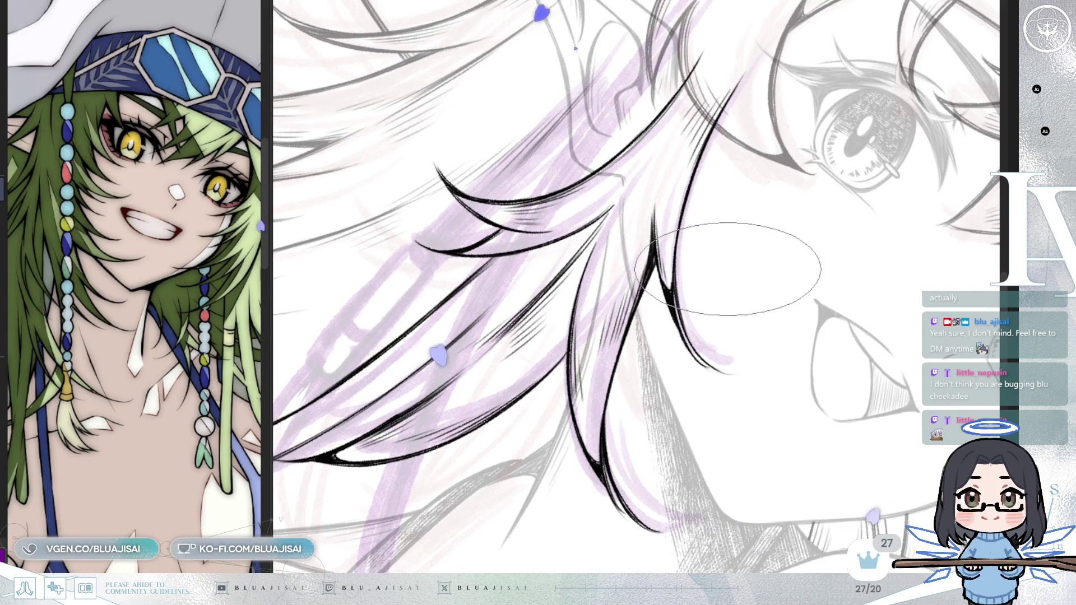
mouse_move(655, 258)
left_mouse_down()
mouse_move(681, 304)
mouse_move(322, 275)
left_mouse_up()
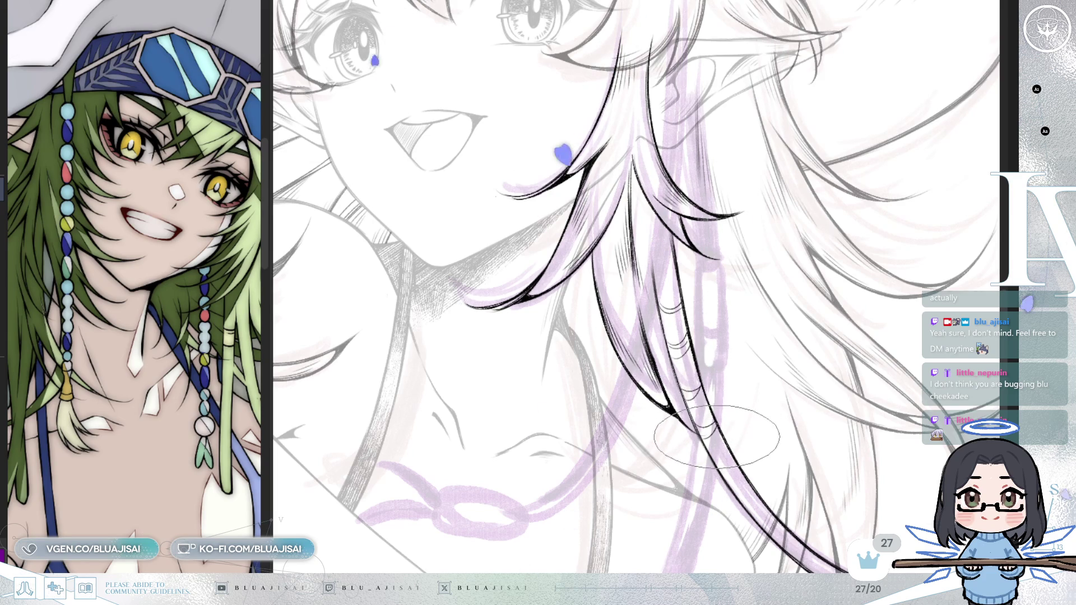
left_click_drag(707, 442, 665, 366)
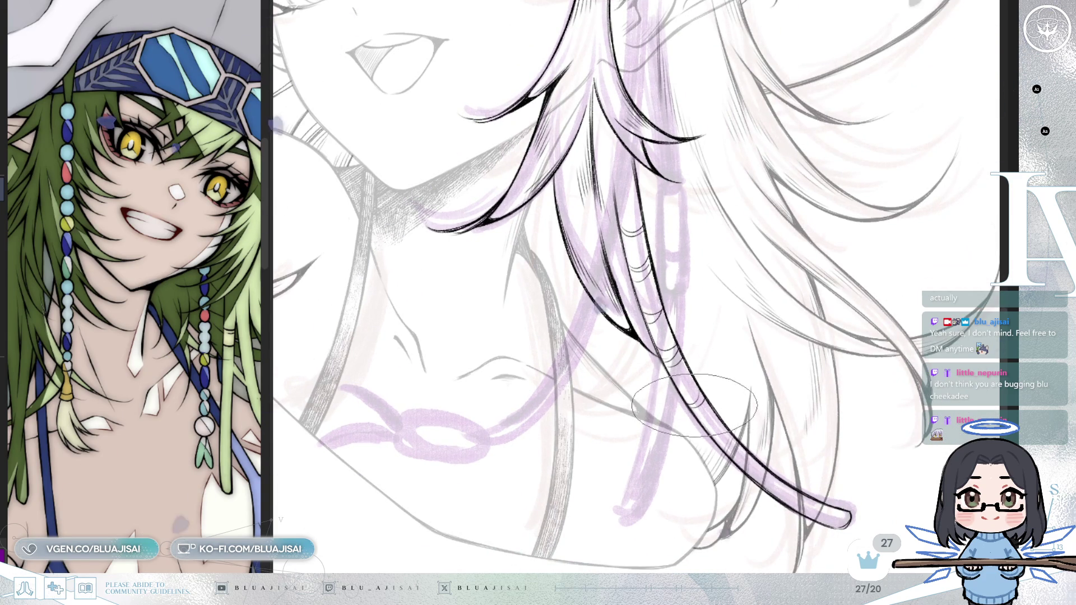
key("h")
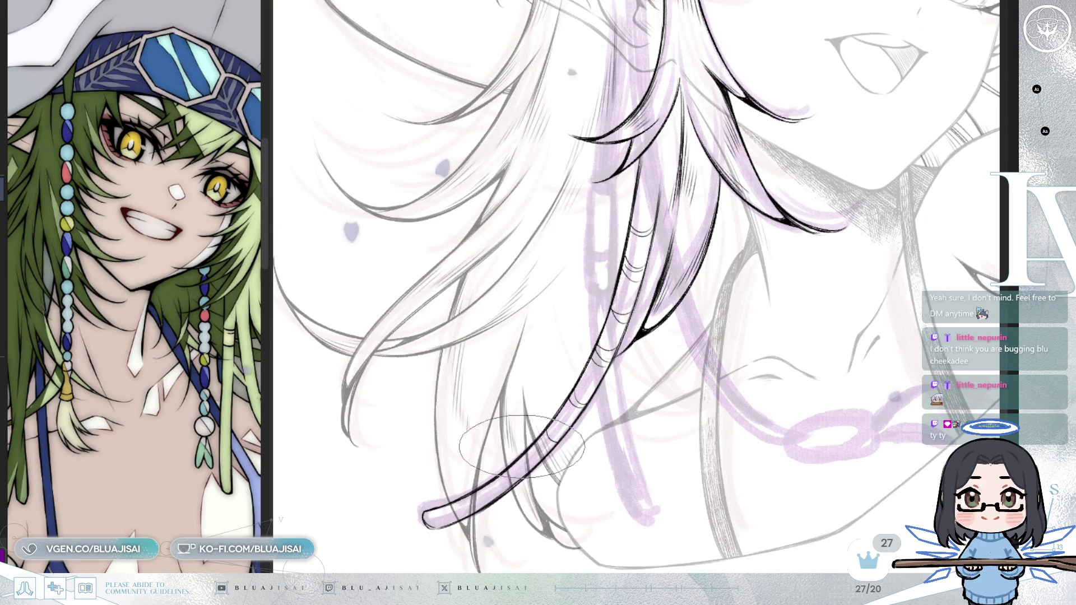
mouse_move(547, 425)
left_mouse_down()
mouse_move(522, 479)
mouse_move(456, 503)
left_mouse_up()
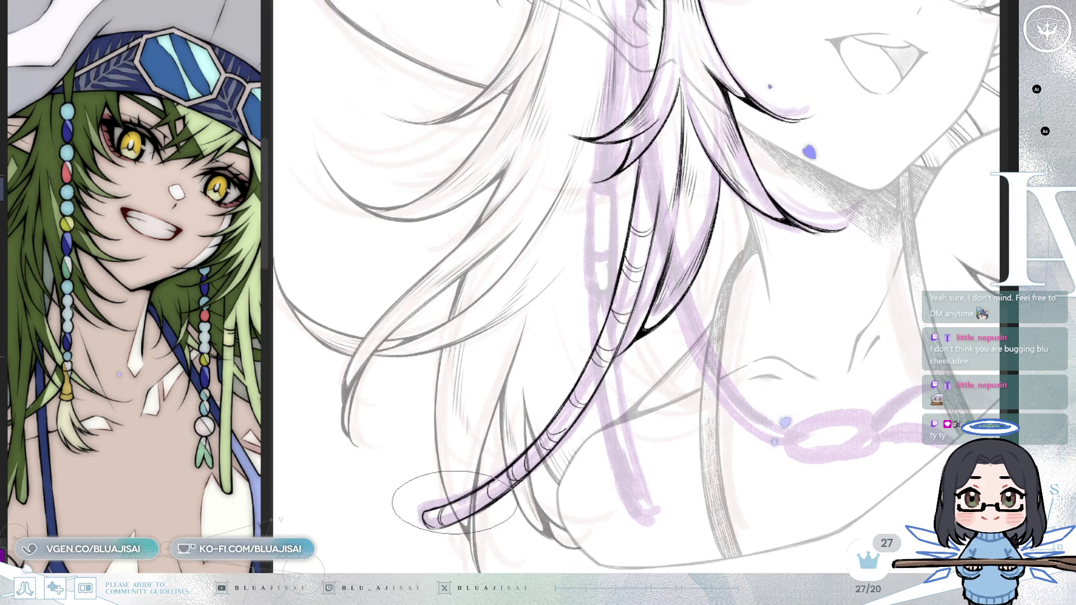
scroll(772, 279, "up", 2)
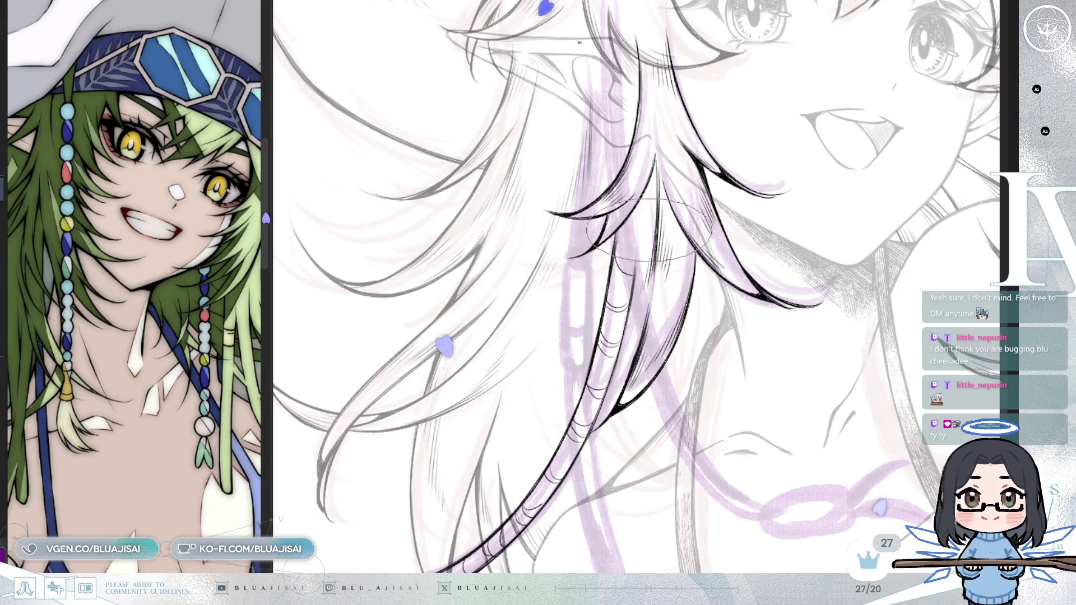
mouse_move(624, 263)
left_mouse_down()
mouse_move(599, 327)
mouse_move(637, 237)
left_mouse_up()
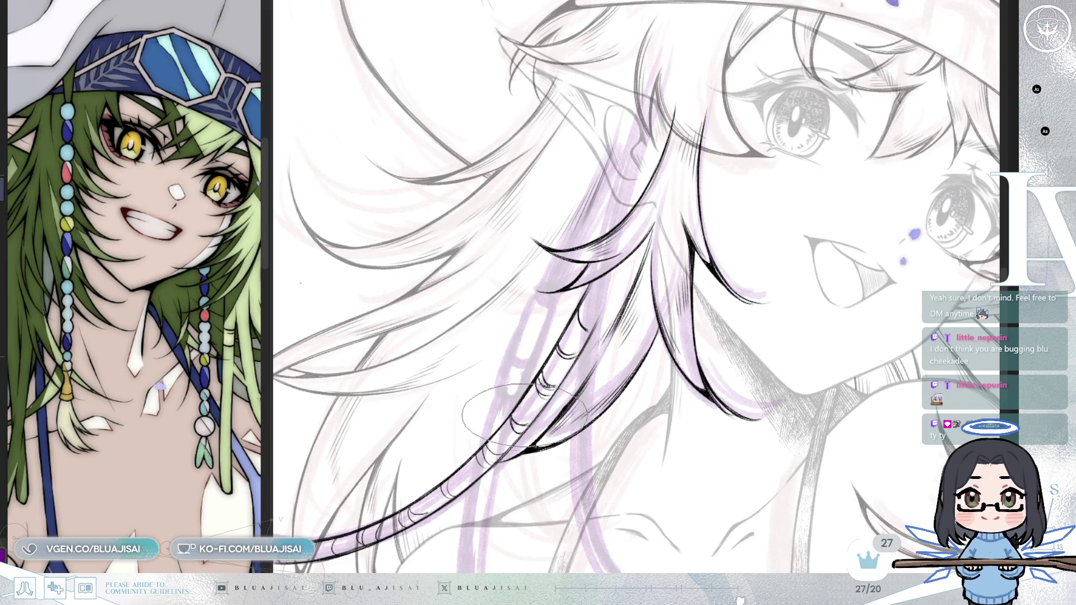
left_click_drag(522, 413, 556, 358)
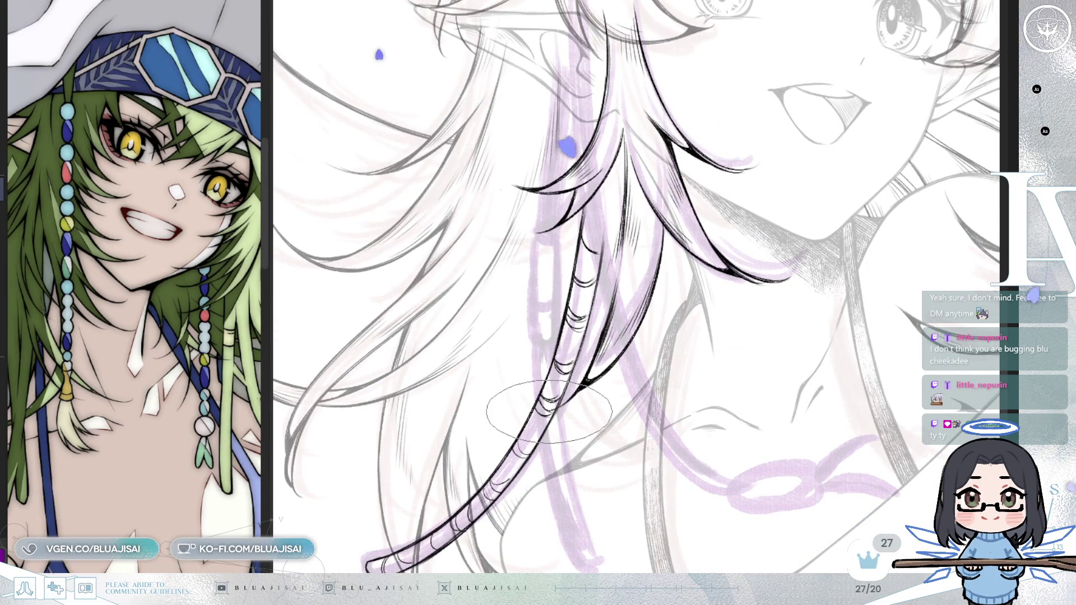
left_click_drag(522, 448, 517, 403)
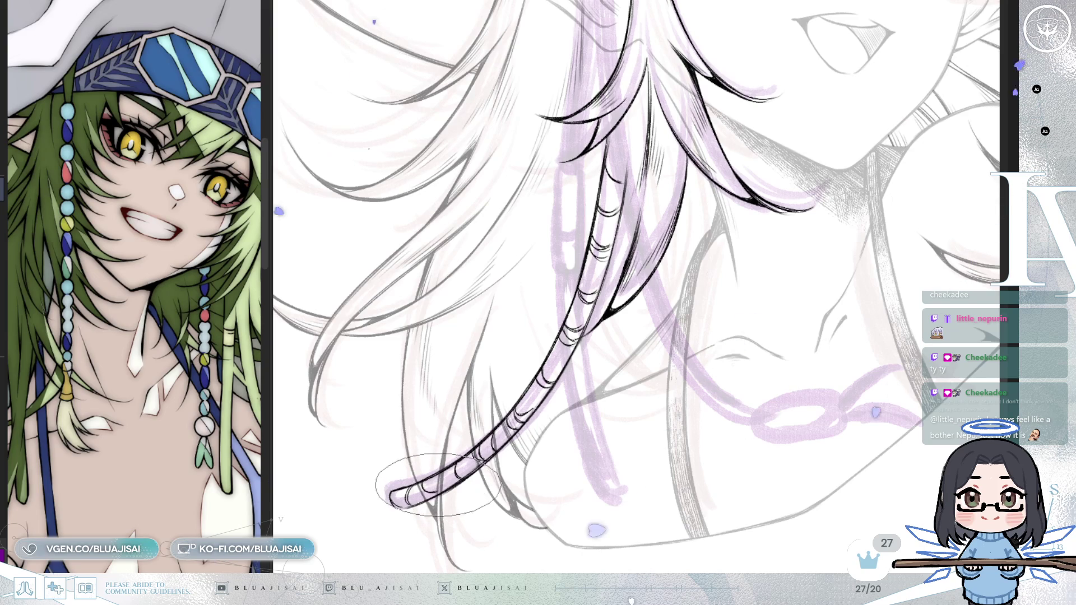
left_click_drag(496, 441, 563, 386)
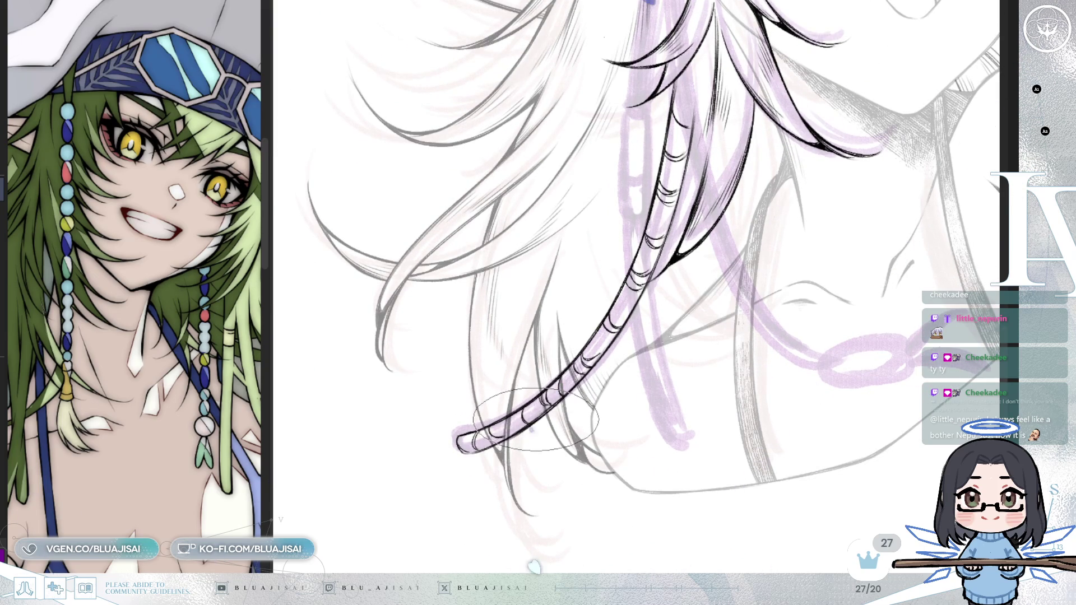
left_click_drag(534, 425, 635, 389)
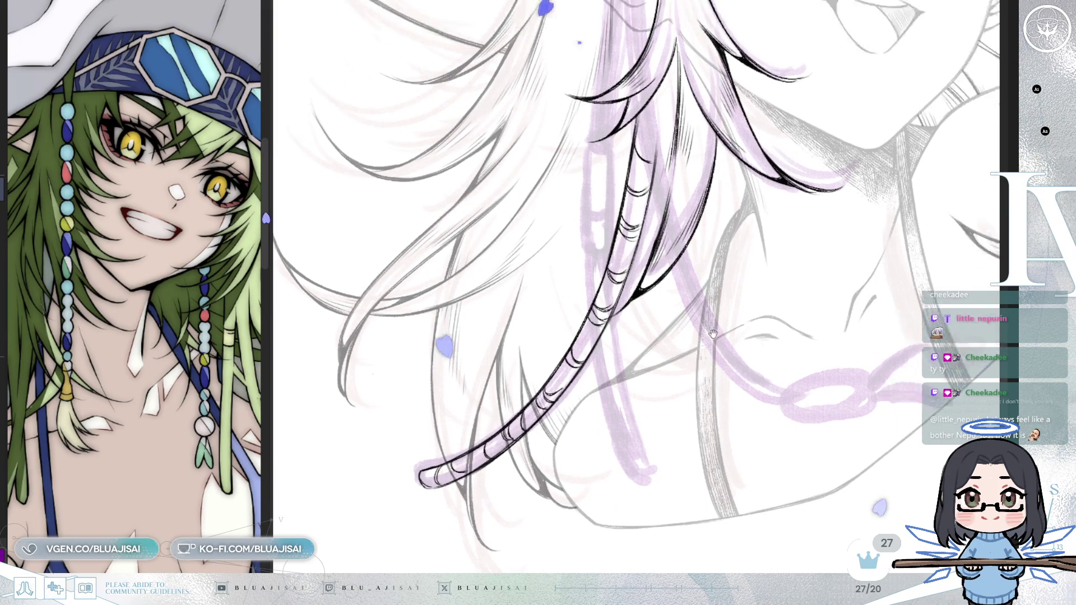
scroll(634, 389, "down", 3)
scroll(538, 193, "up", 3)
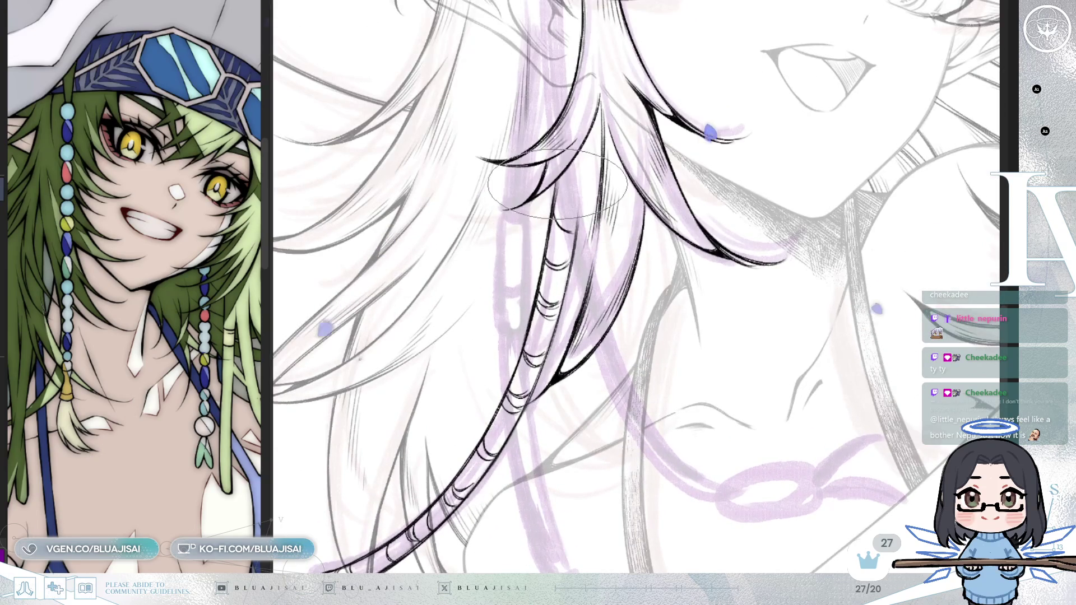
scroll(630, 205, "down", 1)
scroll(690, 217, "down", 1)
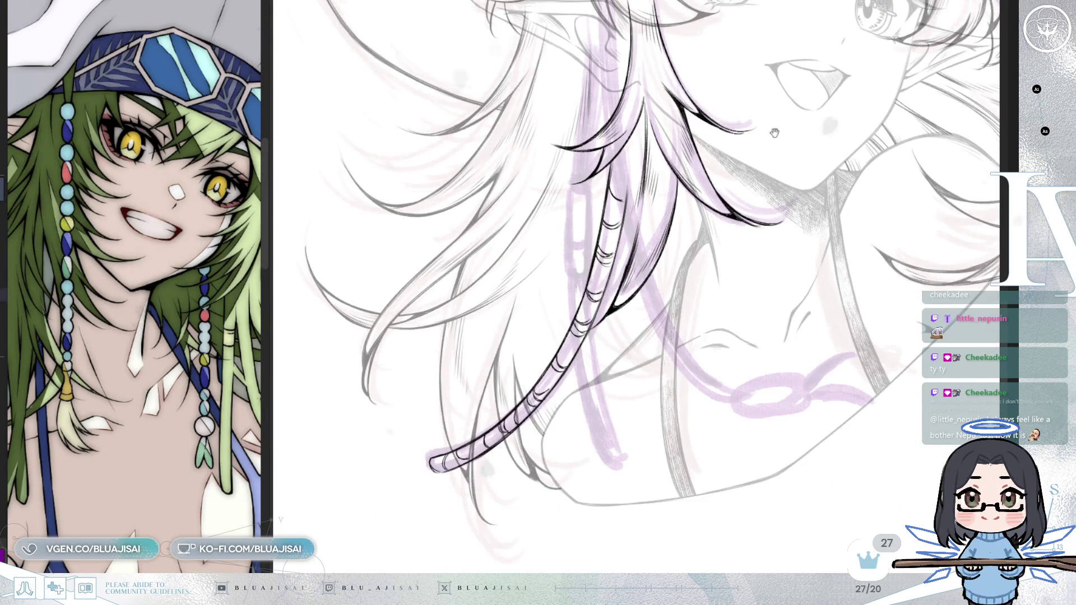
scroll(744, 227, "down", 1)
scroll(743, 227, "down", 2)
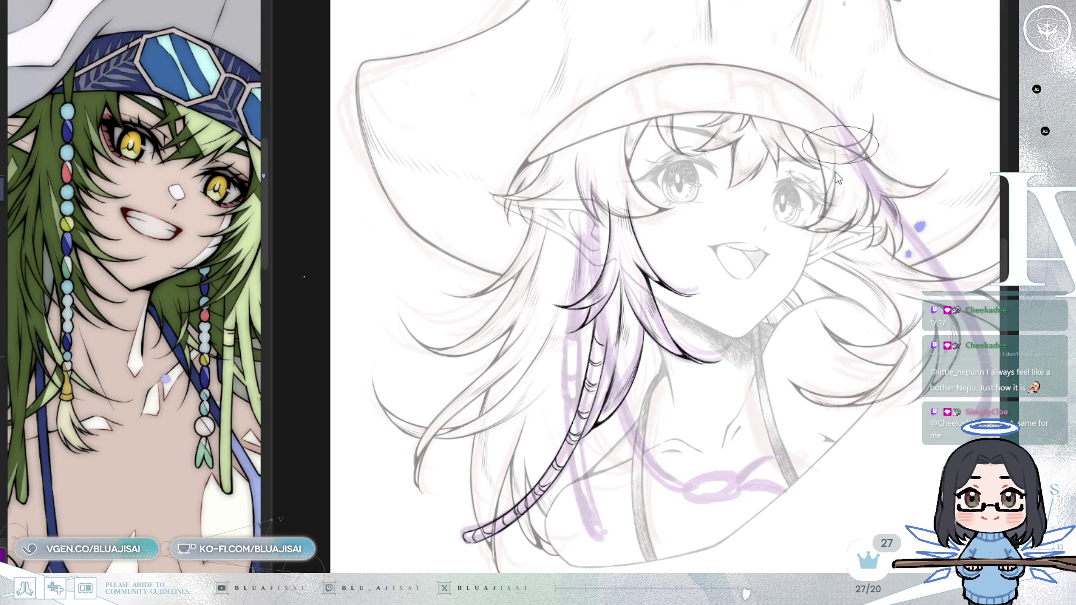
Step: Unflip the view and centre it on the hat brim beside the face
key("h")
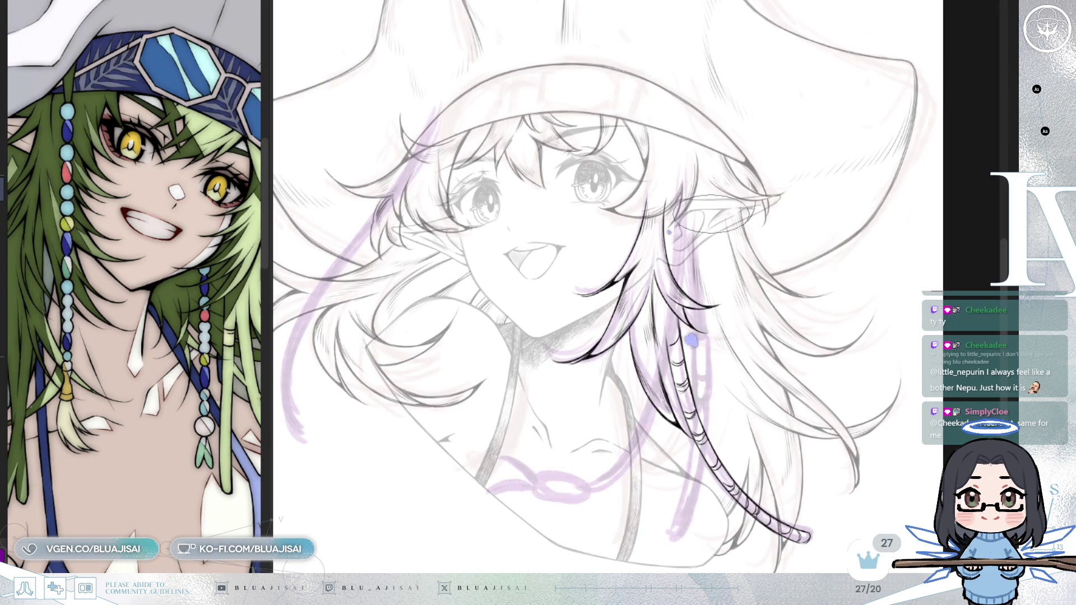
left_click_drag(531, 261, 730, 317)
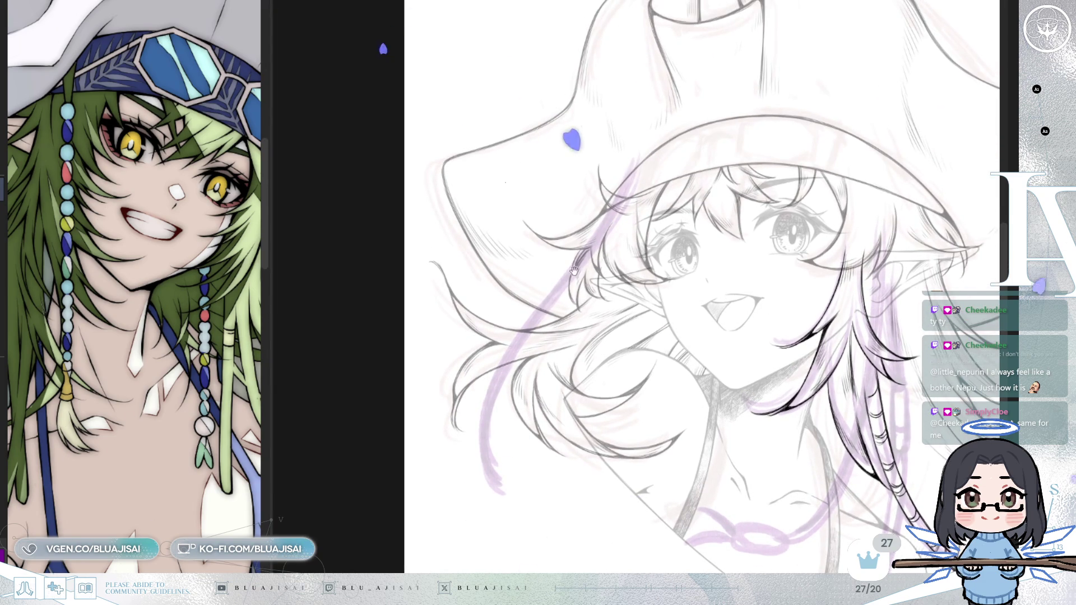
left_click_drag(571, 271, 567, 264)
scroll(666, 144, "up", 2)
scroll(647, 144, "up", 1)
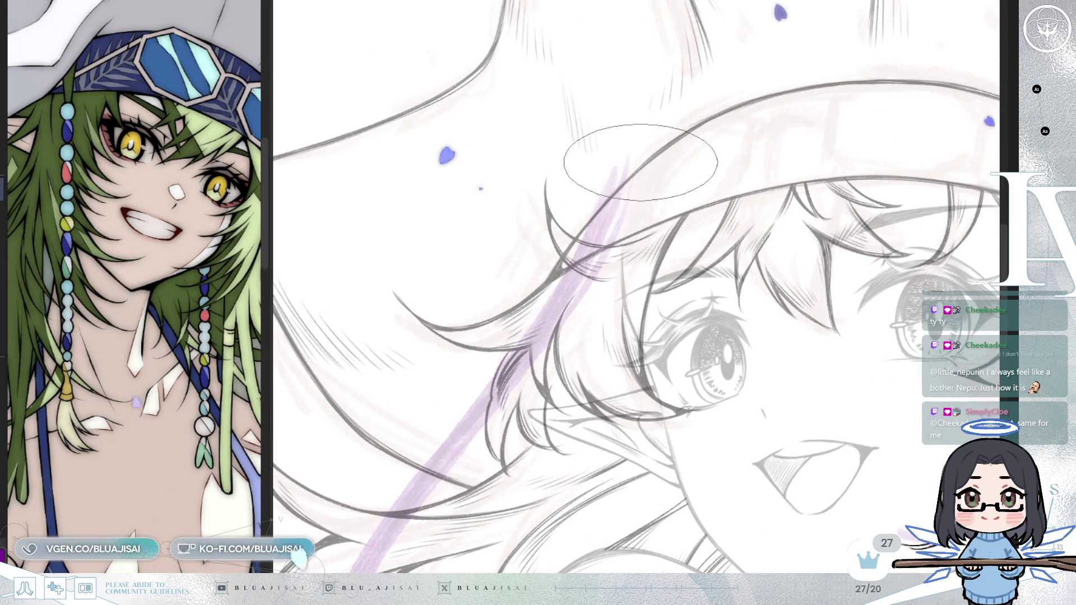
scroll(644, 152, "up", 2)
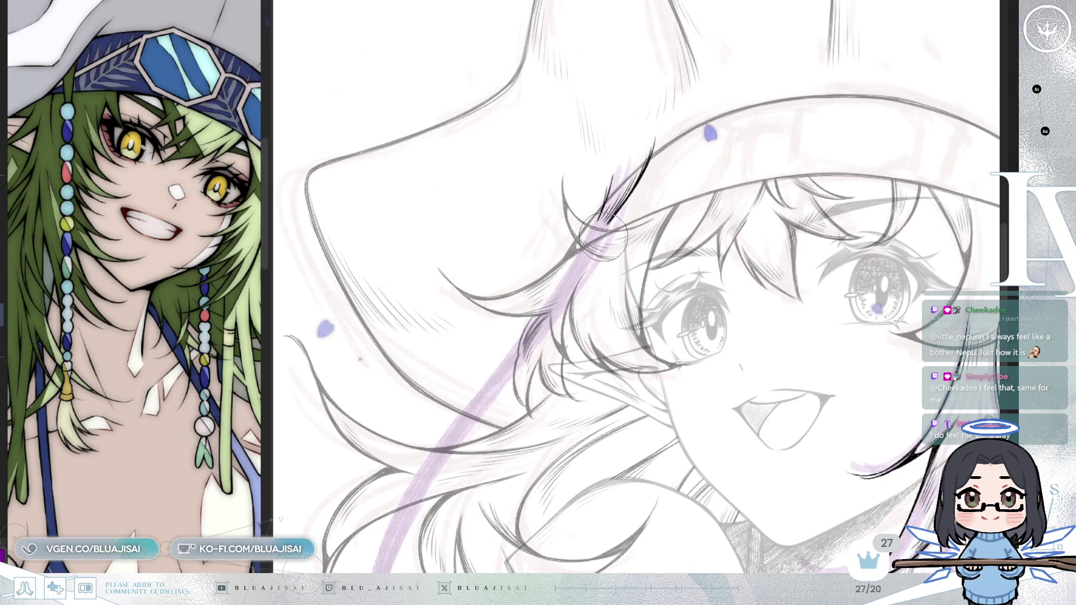
Step: Ink the thin strand line below the hat brim and add an oval bead to it
left_click_drag(615, 185, 600, 233)
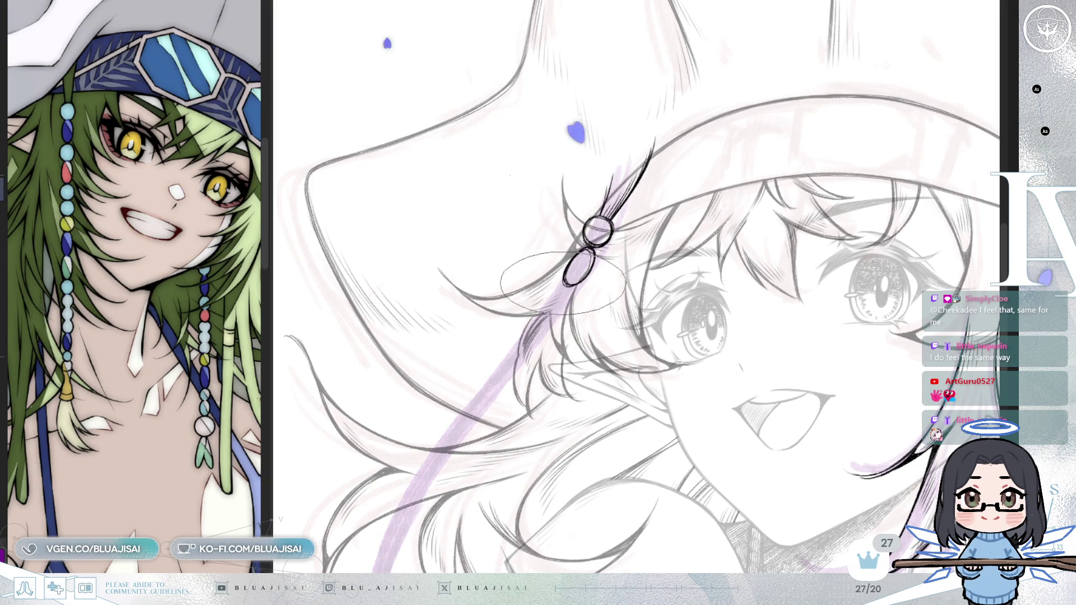
left_click_drag(558, 288, 555, 292)
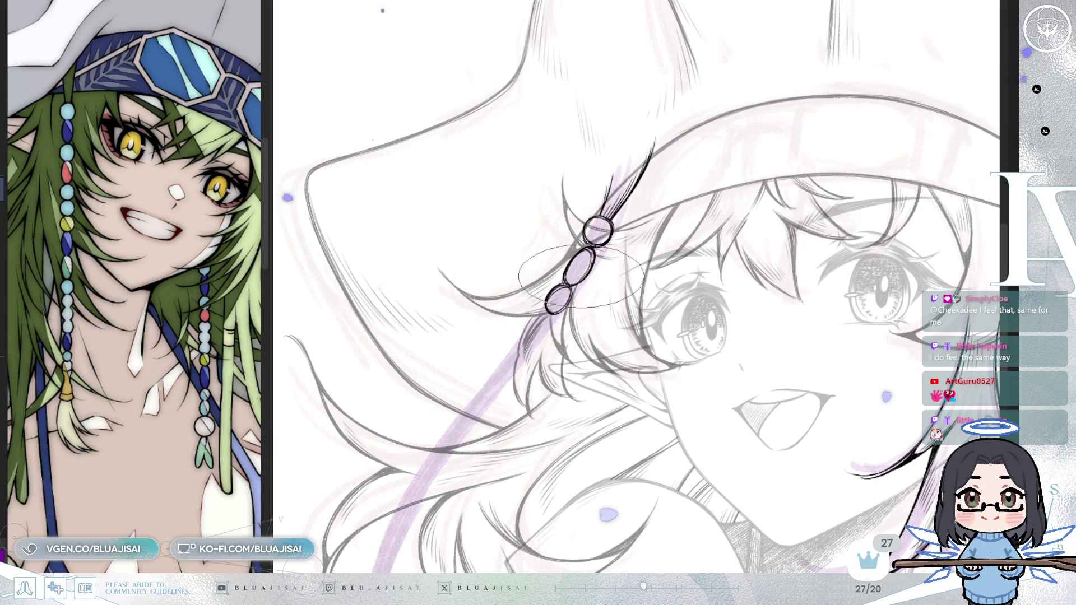
left_click_drag(581, 303, 579, 310)
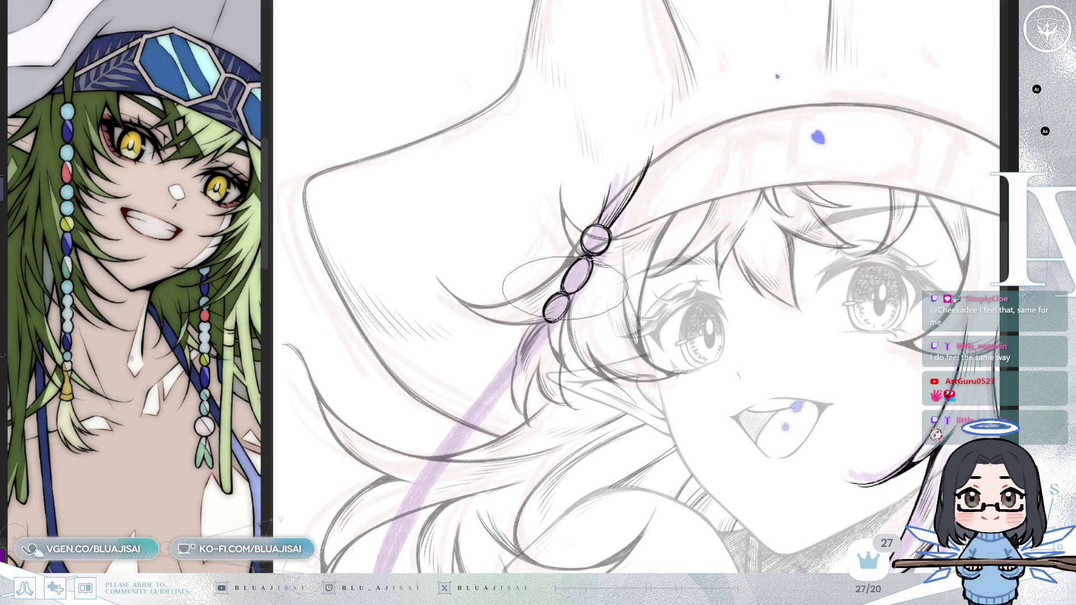
scroll(563, 285, "down", 2)
scroll(630, 252, "down", 2)
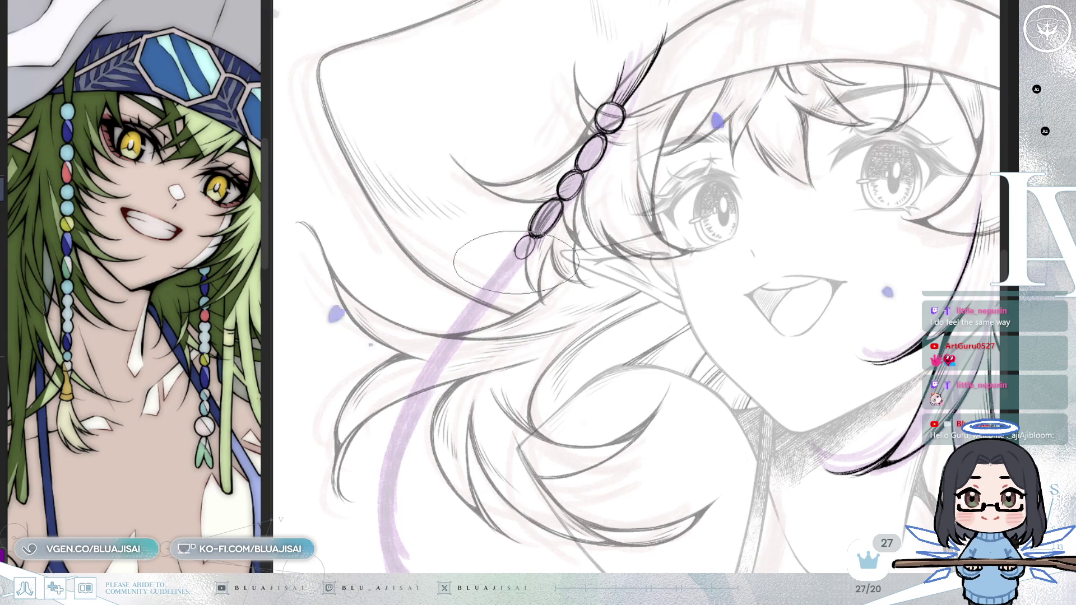
Step: Extend the strand with a small bead, an elongated bead and another oval bead
left_click_drag(510, 259, 494, 278)
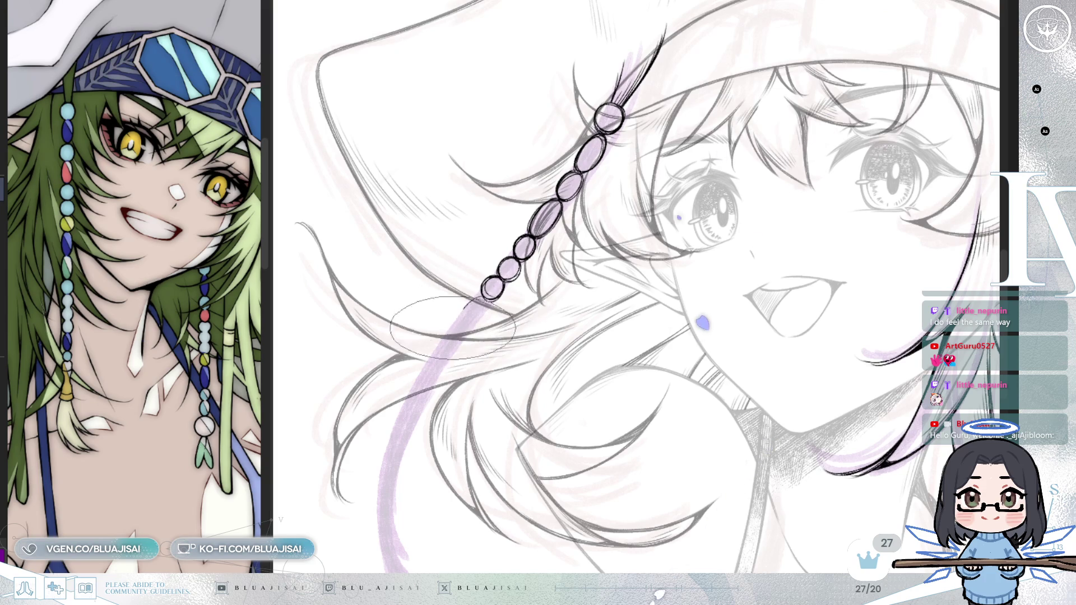
mouse_move(431, 348)
left_mouse_down()
mouse_move(460, 334)
mouse_move(499, 279)
left_mouse_up()
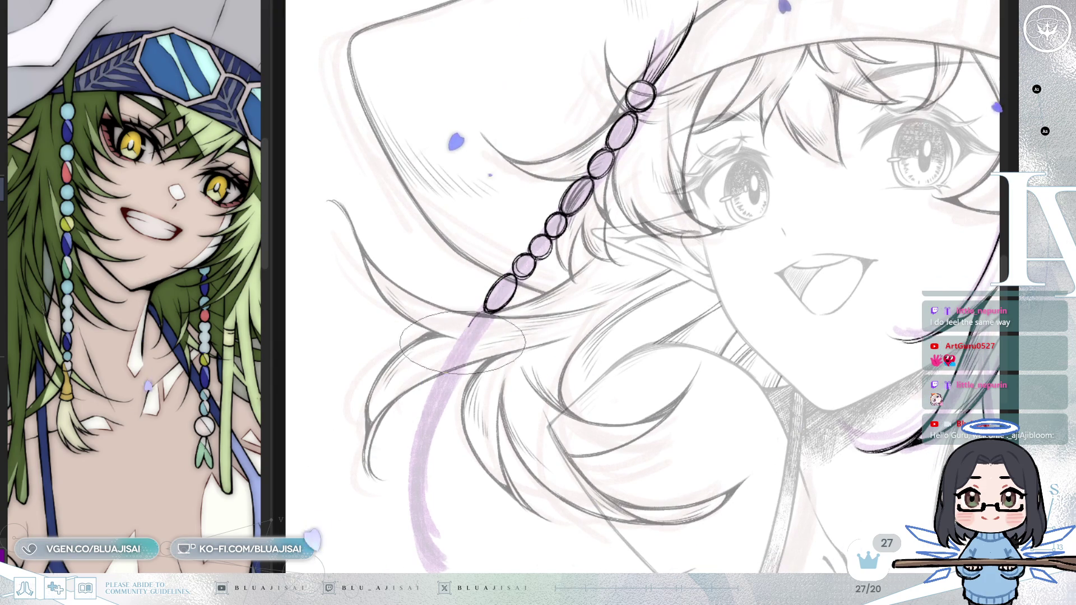
mouse_move(482, 317)
left_mouse_down()
mouse_move(461, 351)
mouse_move(492, 370)
left_mouse_up()
left_click_drag(492, 408, 501, 350)
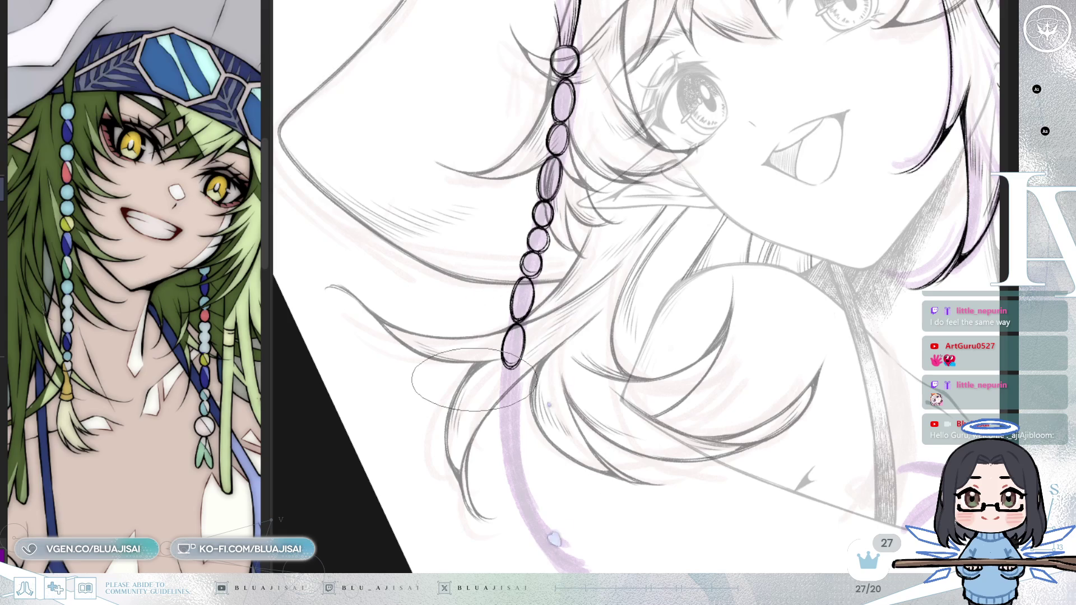
left_click_drag(529, 413, 528, 374)
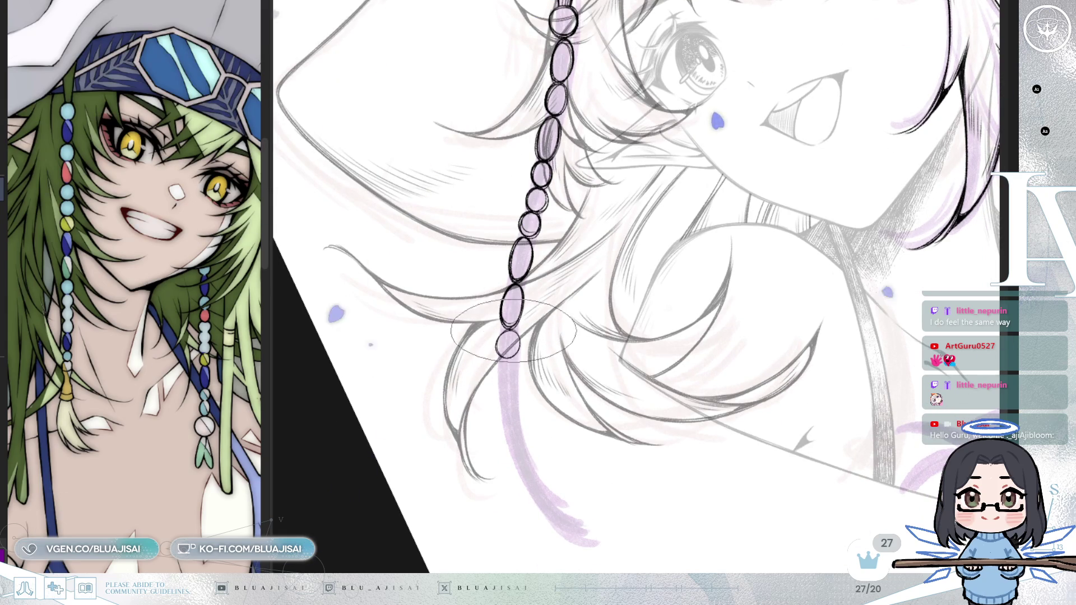
mouse_move(517, 345)
left_mouse_down()
mouse_move(497, 269)
mouse_move(498, 300)
left_mouse_up()
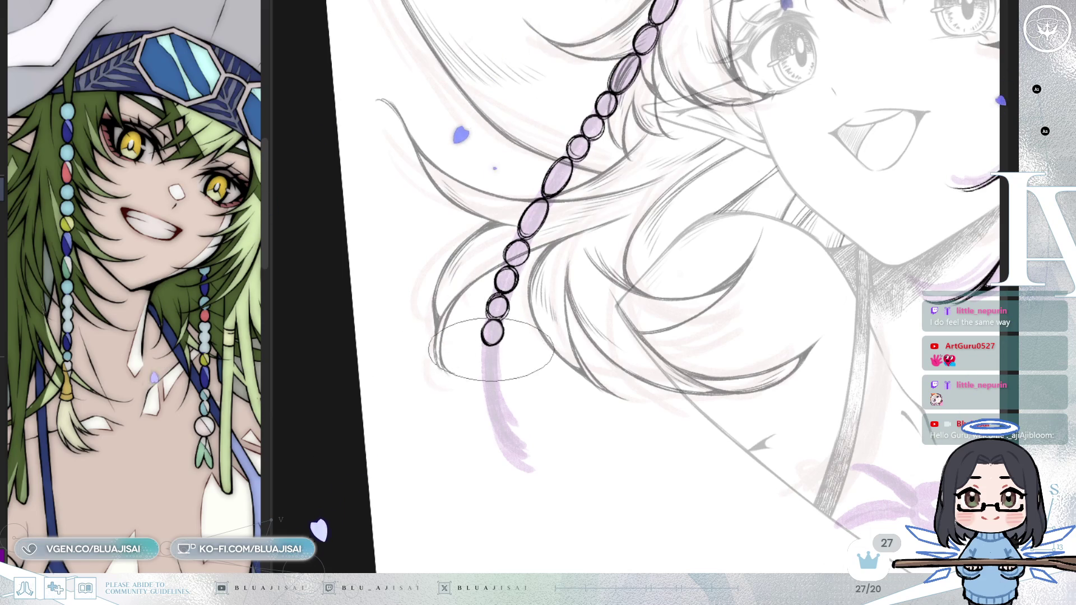
Step: Ink the lowest dark-outlined oval bead and close its bottom edge
left_click_drag(490, 352, 488, 354)
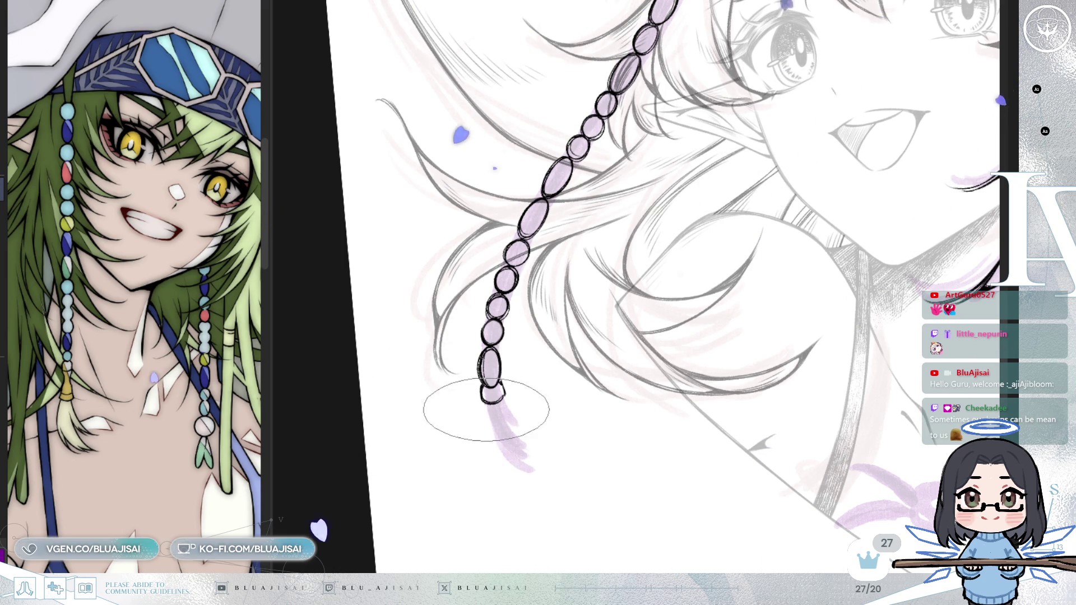
left_click_drag(492, 424, 511, 433)
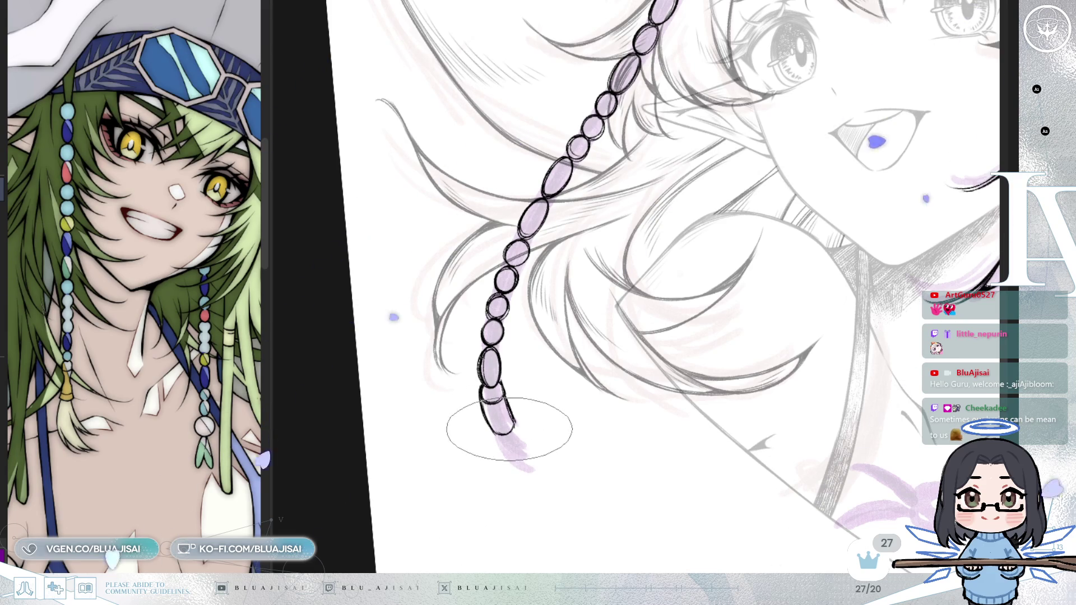
key("6")
key("6")
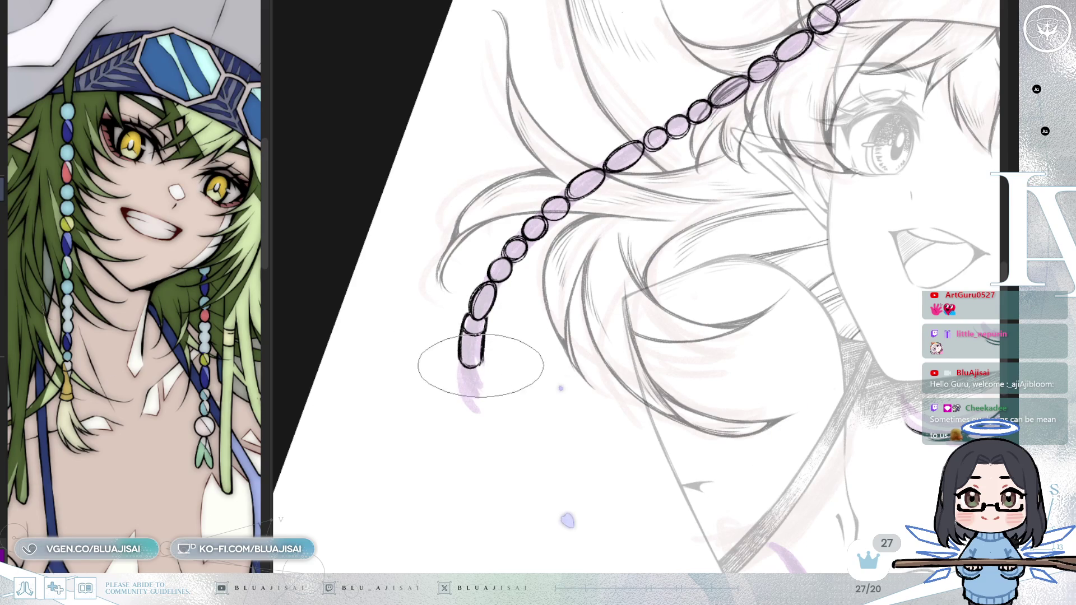
Step: Ink a tuft of curved hair wisps beneath the last bead of the strand
left_click_drag(457, 391, 498, 449)
mouse_move(485, 362)
left_mouse_down()
mouse_move(522, 396)
mouse_move(524, 452)
left_mouse_up()
left_click_drag(494, 412, 515, 452)
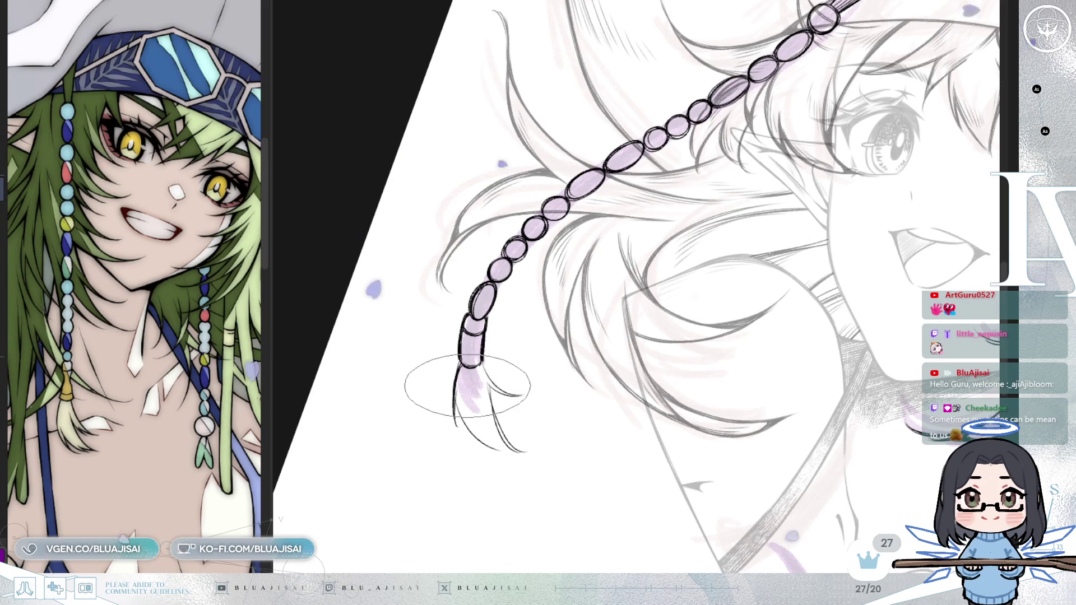
mouse_move(468, 386)
left_mouse_down()
mouse_move(842, 288)
mouse_move(756, 360)
mouse_move(697, 300)
left_mouse_up()
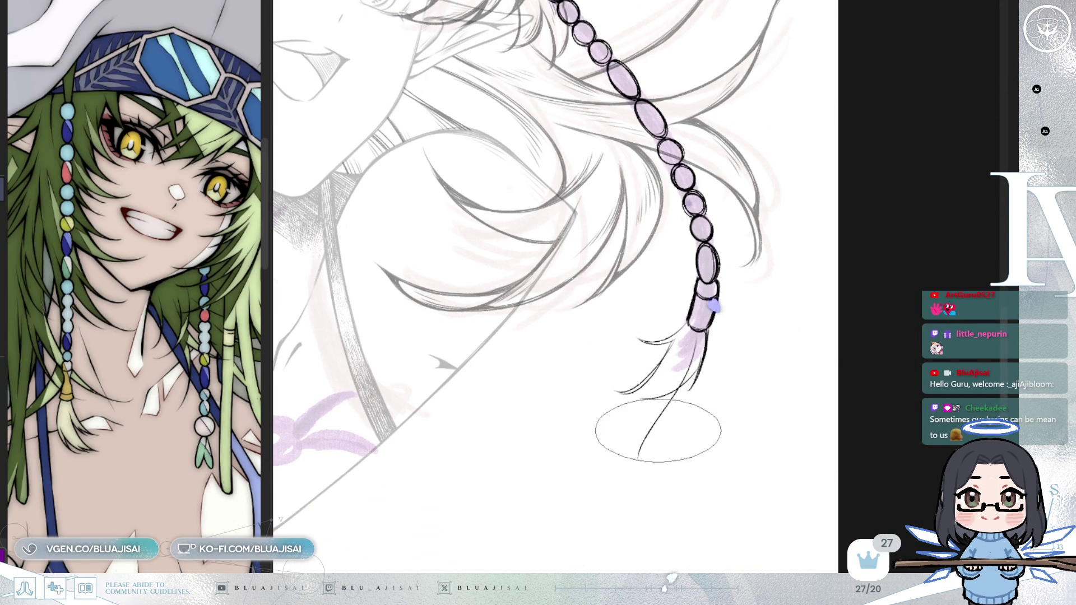
mouse_move(643, 421)
left_mouse_down()
mouse_move(711, 361)
mouse_move(648, 377)
mouse_move(620, 404)
mouse_move(672, 336)
mouse_move(691, 367)
mouse_move(675, 375)
mouse_move(673, 421)
left_mouse_up()
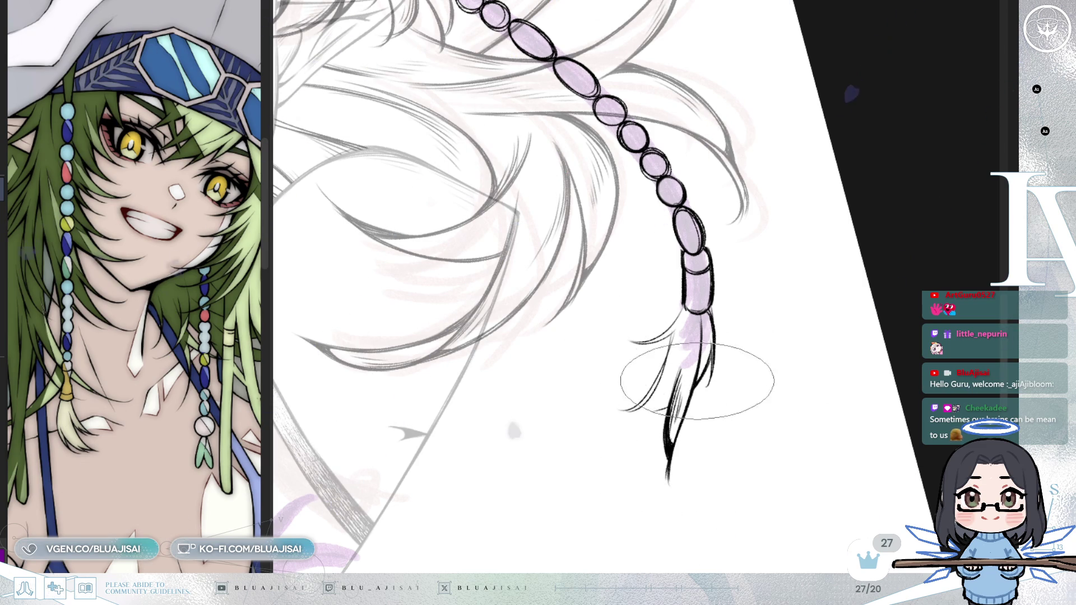
Step: Rotate the view back level over the hat and face and mirror it horizontally
key("Delete")
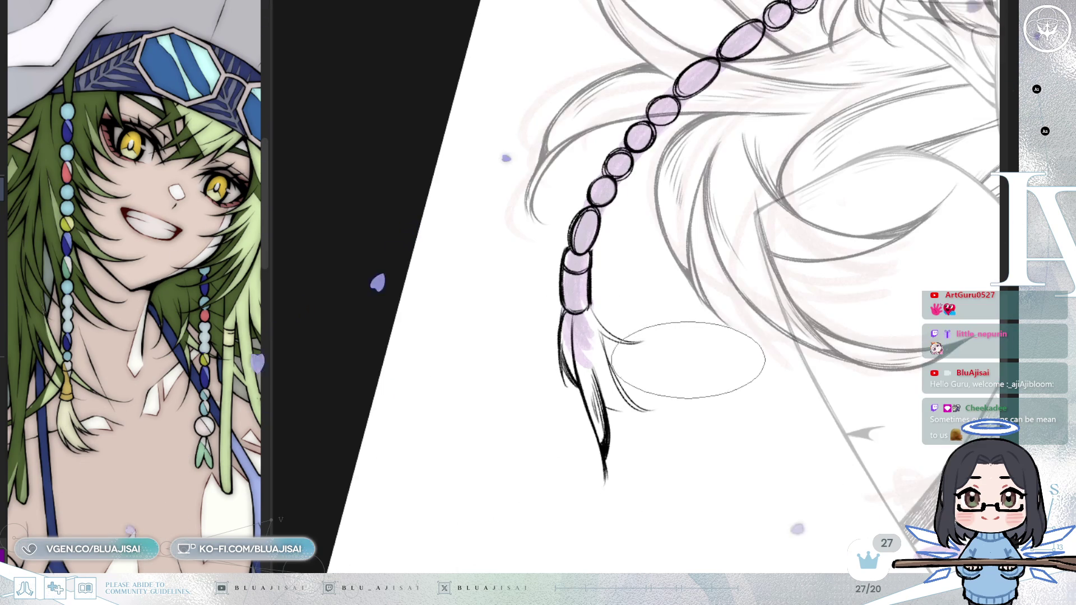
left_click_drag(698, 374, 667, 423)
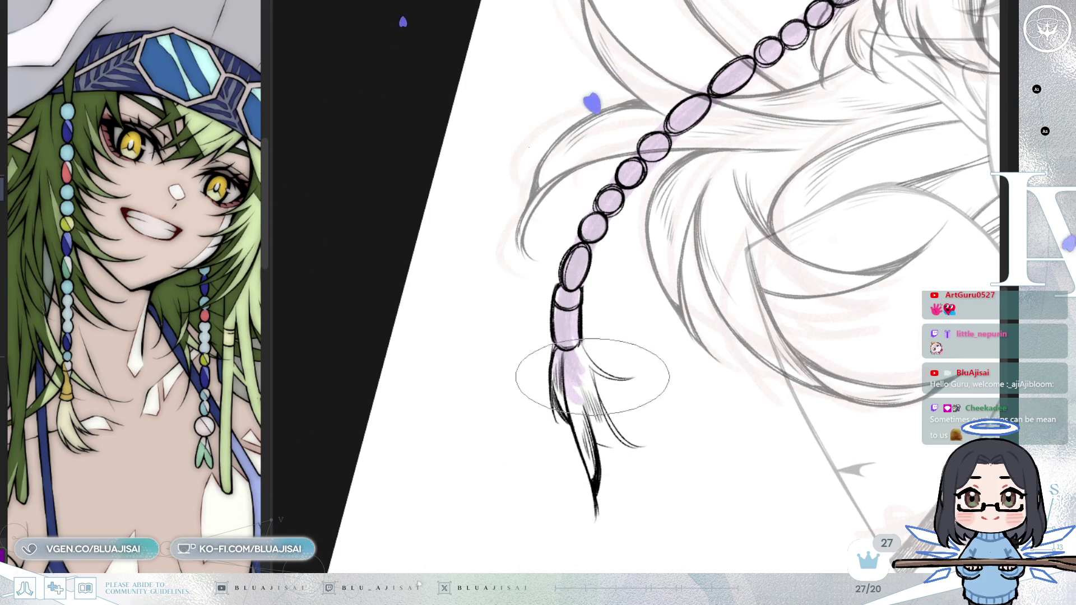
key("End")
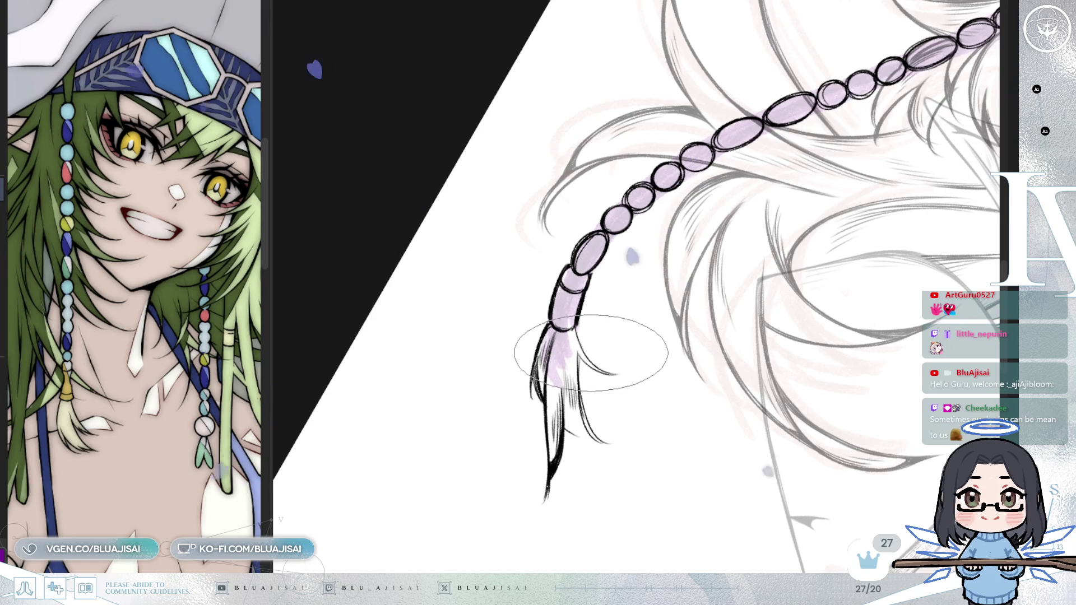
key("End")
key("End")
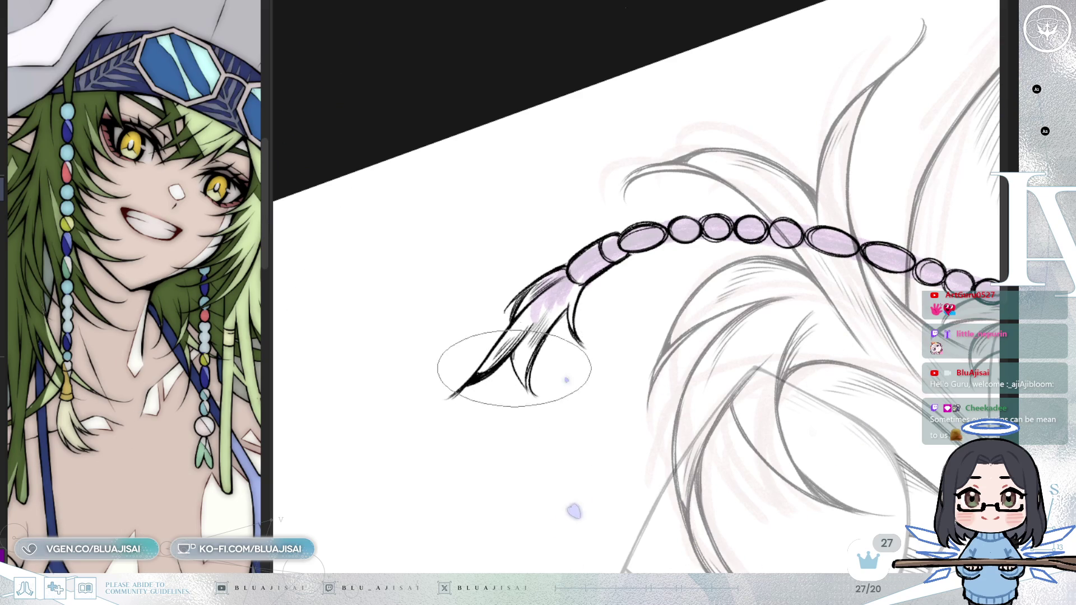
key("Delete")
key("Delete")
key("Delete")
key("Delete")
key("Delete")
left_click_drag(807, 421, 667, 423)
scroll(666, 423, "up", 2)
scroll(667, 422, "up", 2)
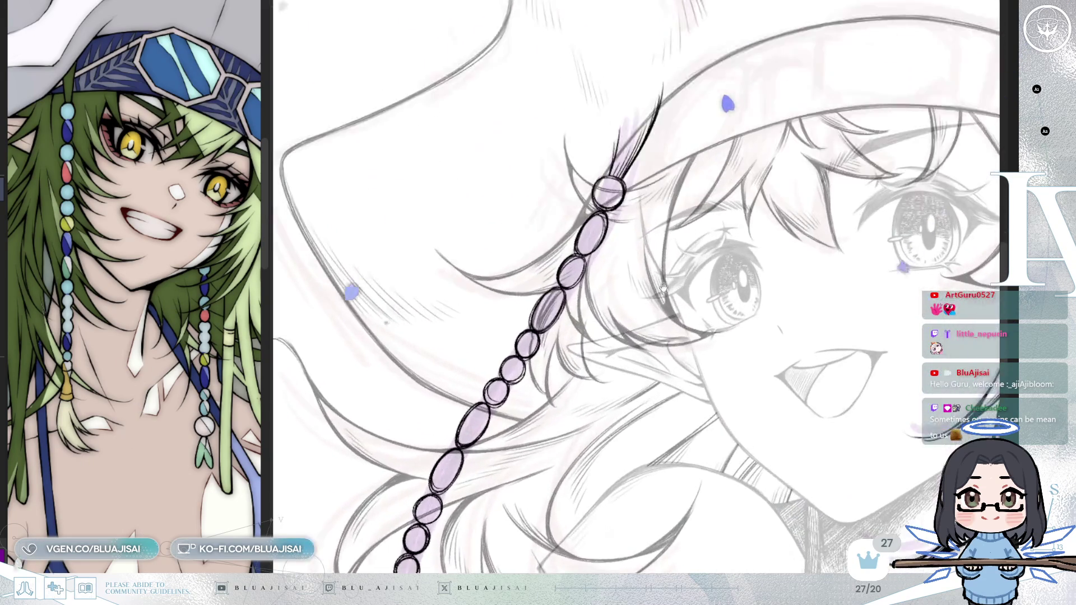
scroll(589, 353, "up", 2)
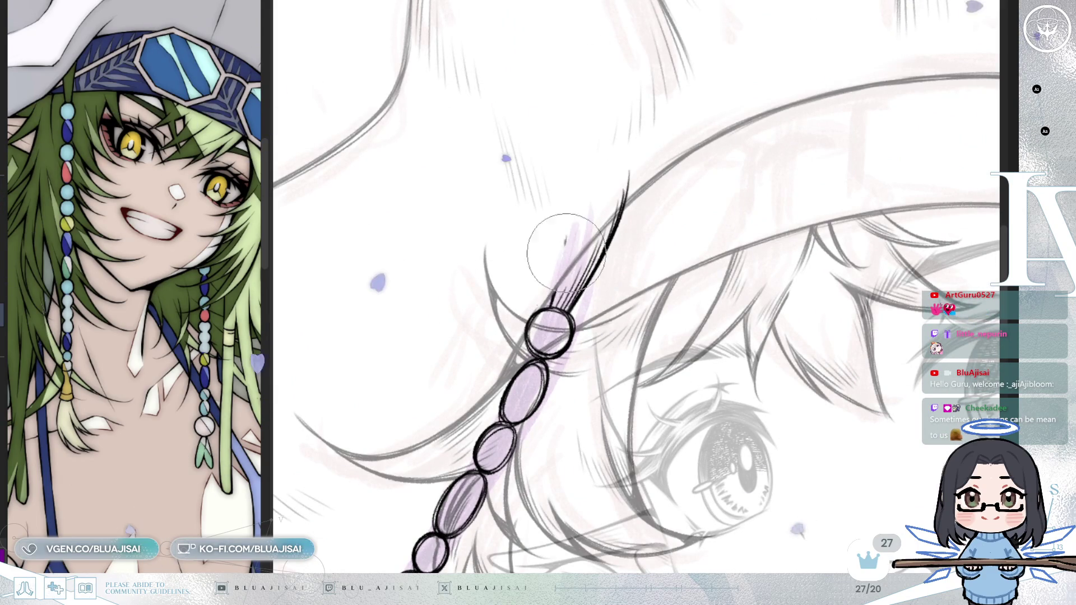
scroll(606, 185, "down", 2)
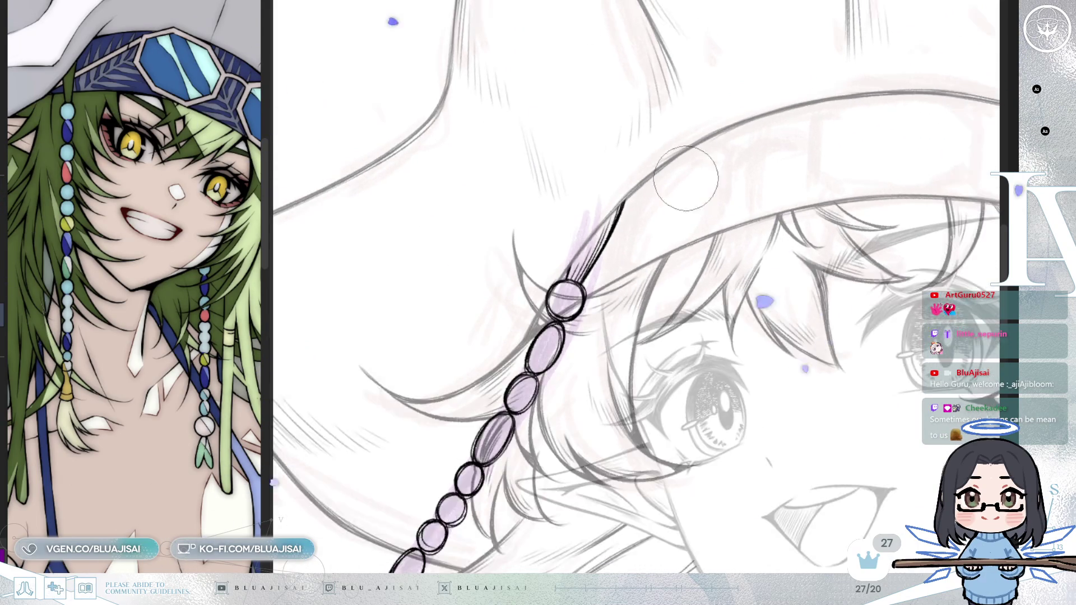
scroll(605, 185, "down", 2)
scroll(605, 185, "down", 2)
left_click_drag(782, 349, 753, 332)
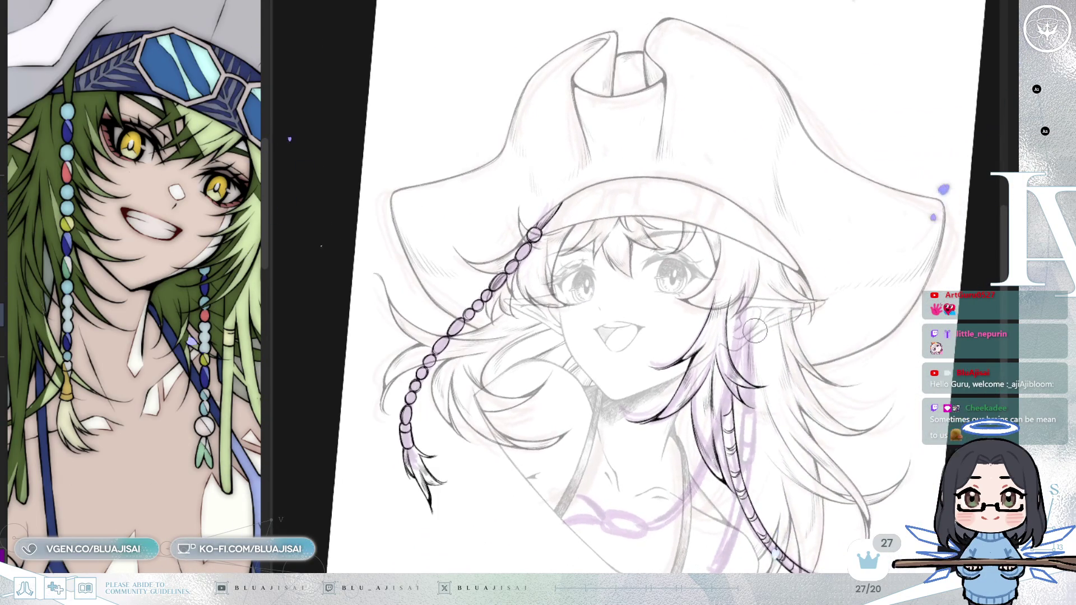
key("Delete")
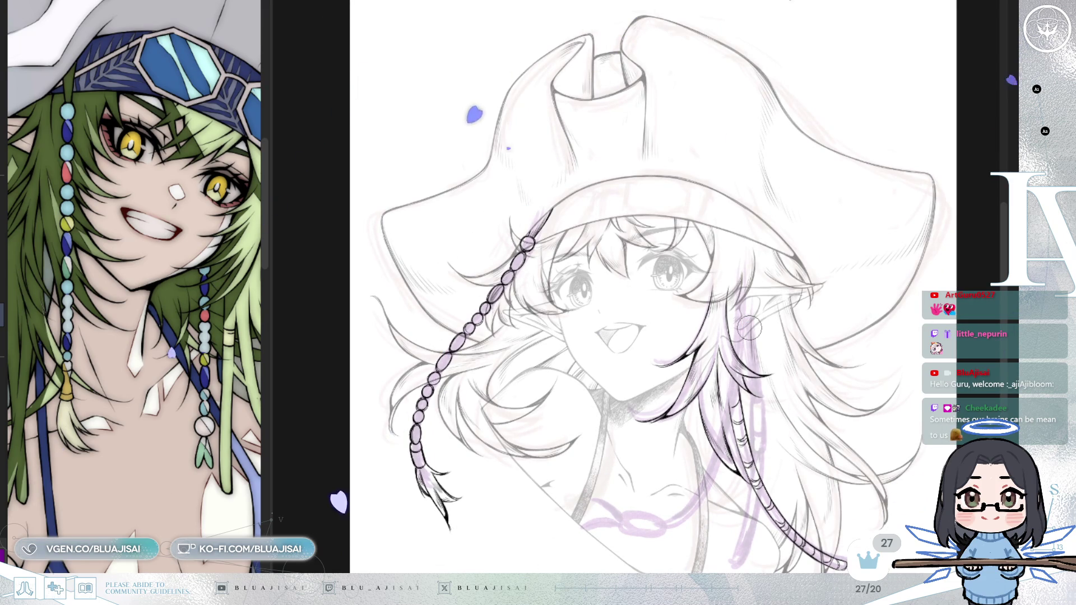
key("Insert")
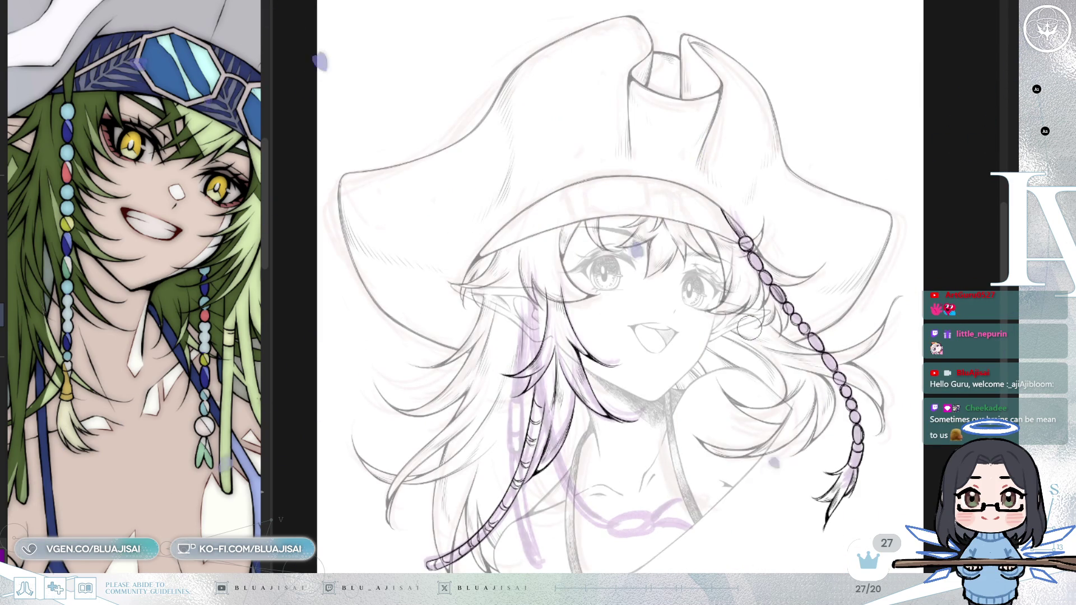
scroll(750, 329, "up", 1)
scroll(749, 327, "up", 2)
Step: Ink a line down the wrapped hair strand past the neck and close its tip with a rounded end
left_click_drag(464, 233, 599, 250)
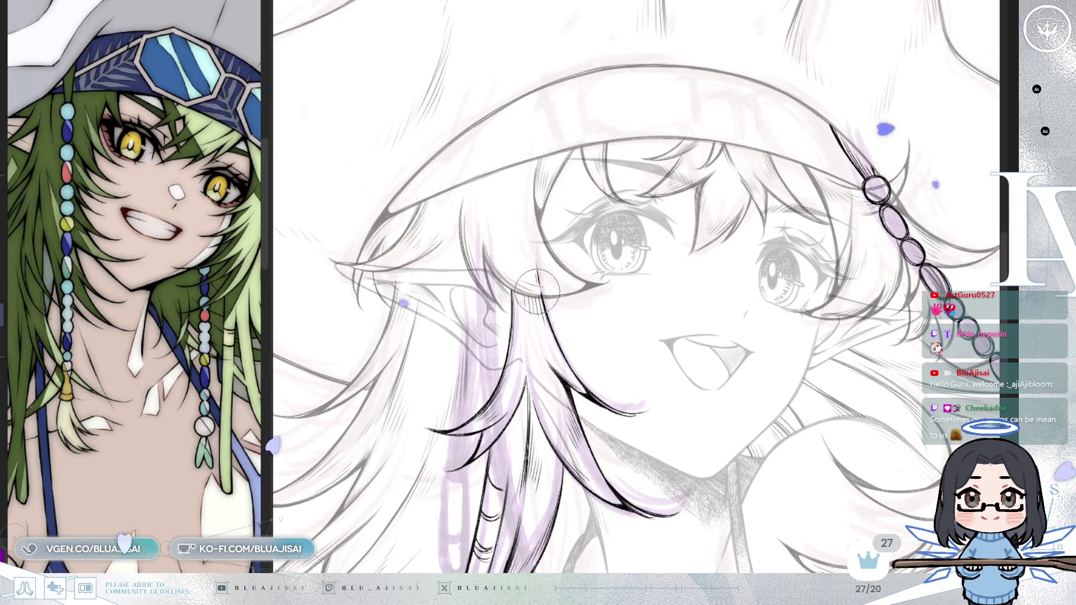
scroll(535, 290, "up", 1)
scroll(543, 249, "down", 2)
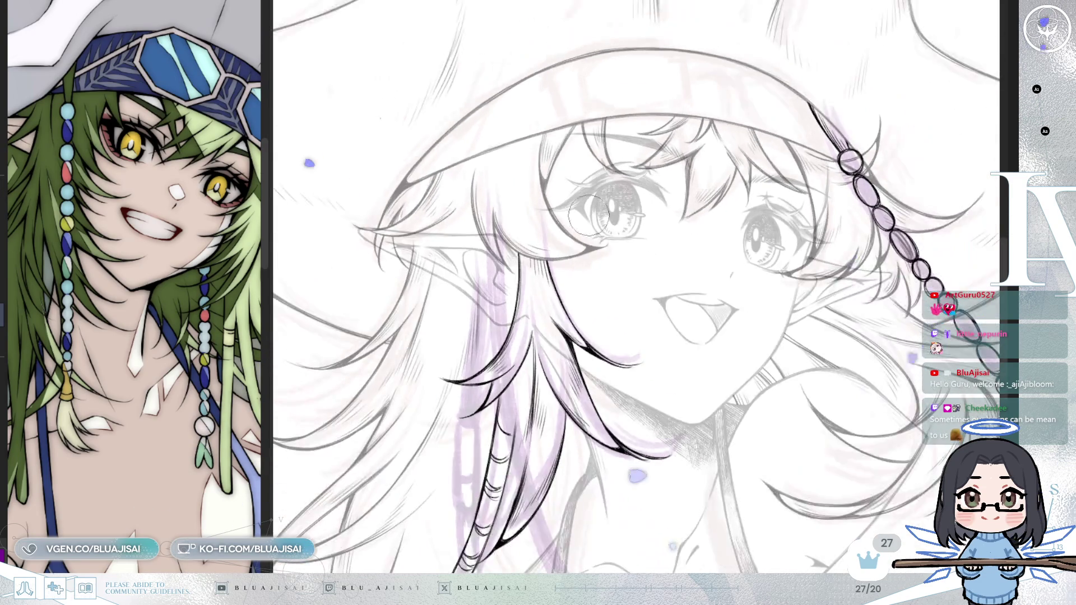
scroll(543, 250, "down", 1)
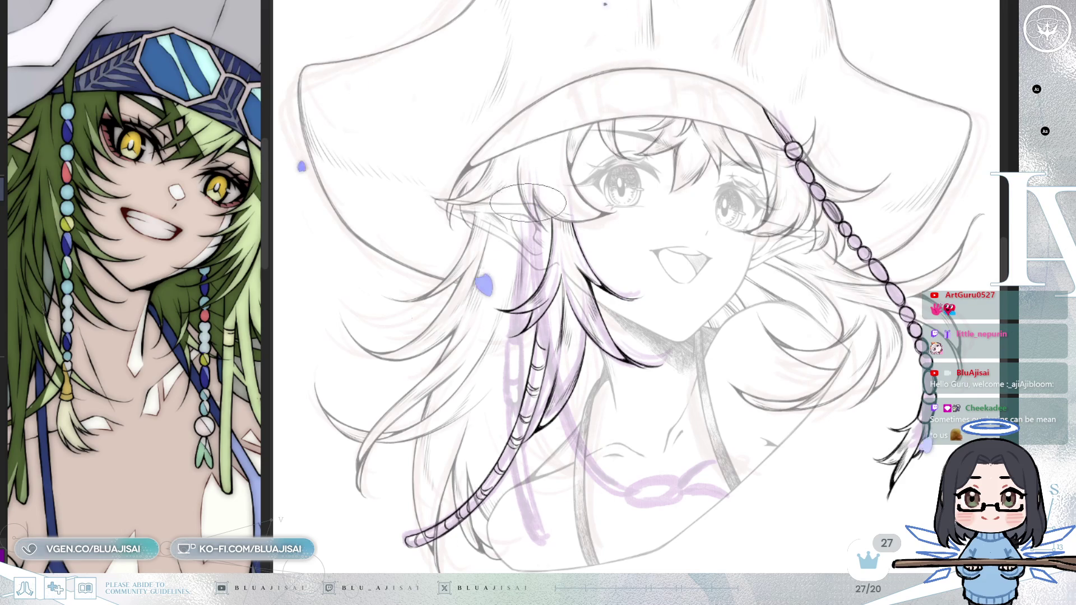
scroll(517, 269, "up", 1)
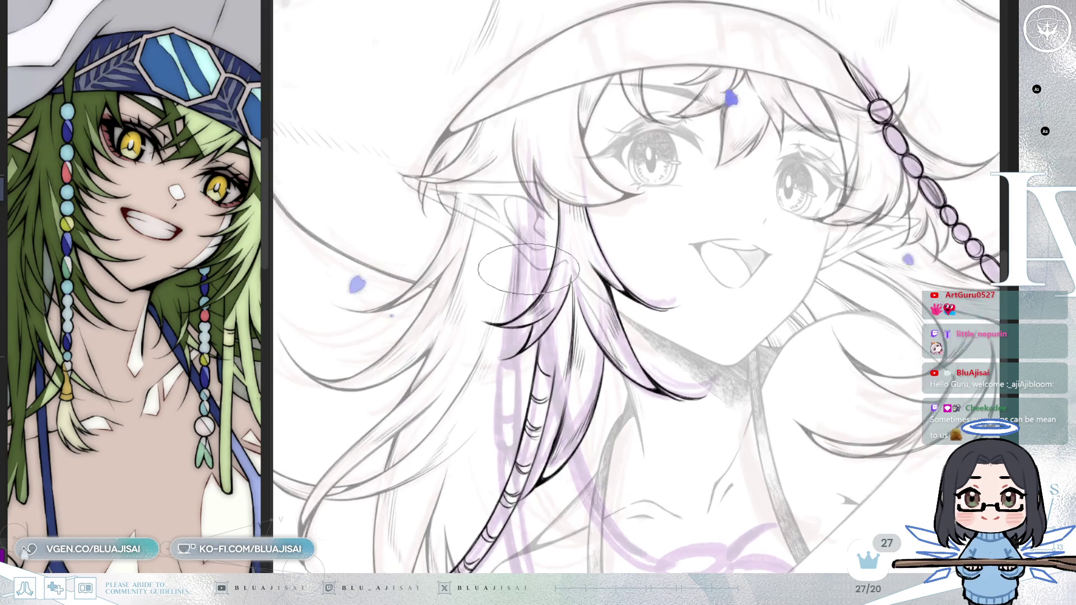
left_click_drag(526, 234, 519, 346)
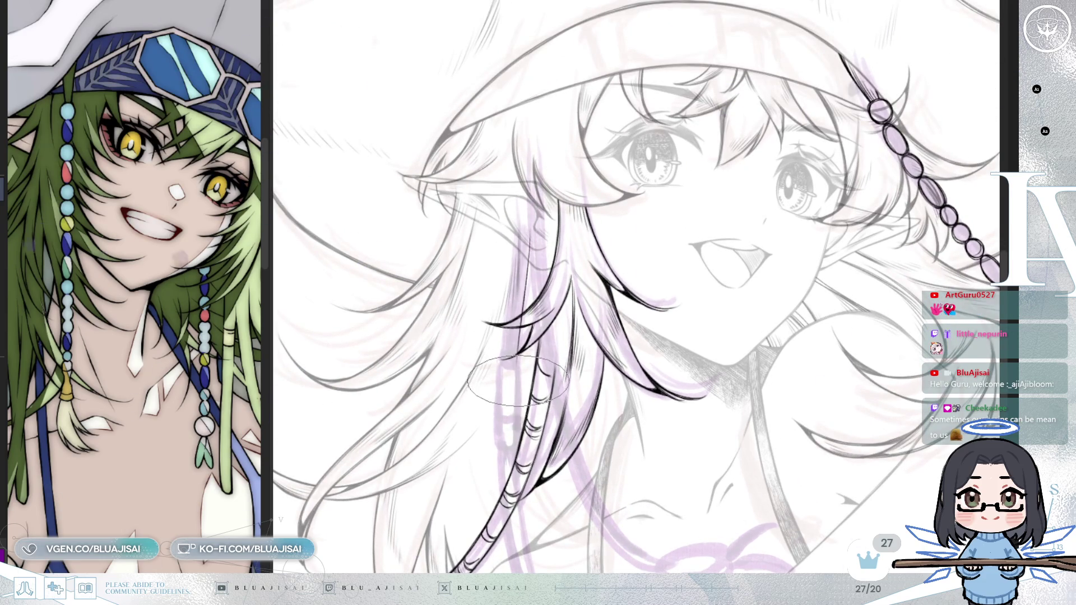
scroll(515, 383, "down", 2)
scroll(516, 387, "down", 1)
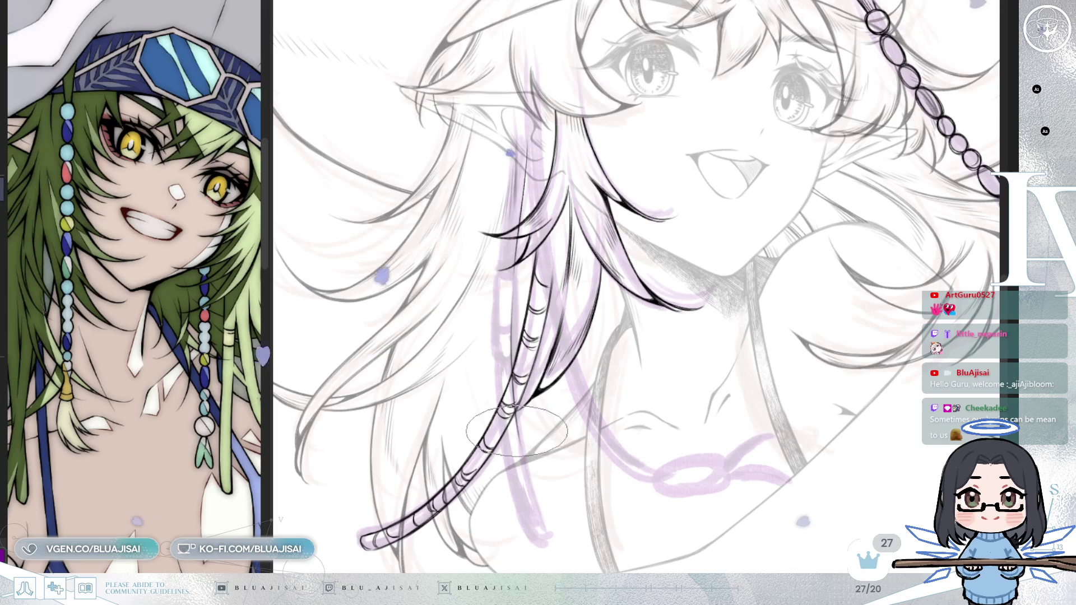
left_click_drag(519, 412, 545, 530)
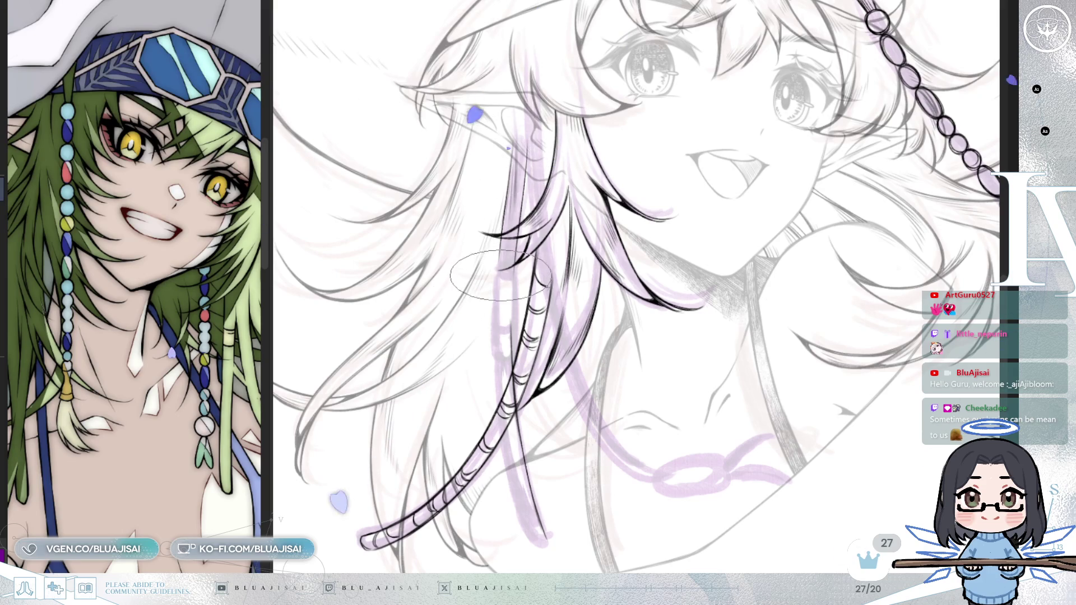
scroll(501, 265, "up", 1)
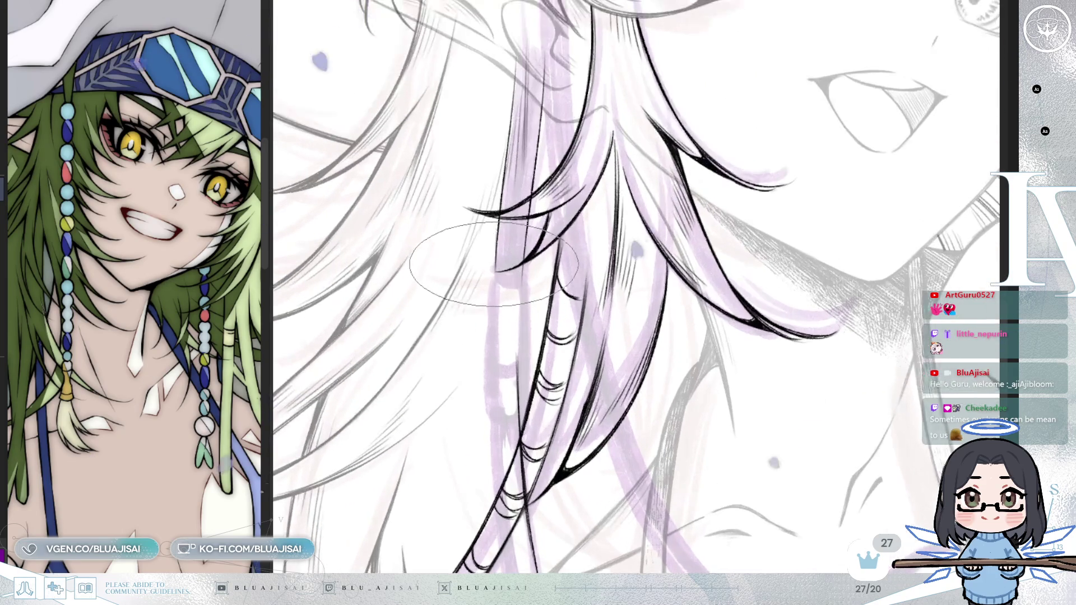
scroll(497, 278, "up", 1)
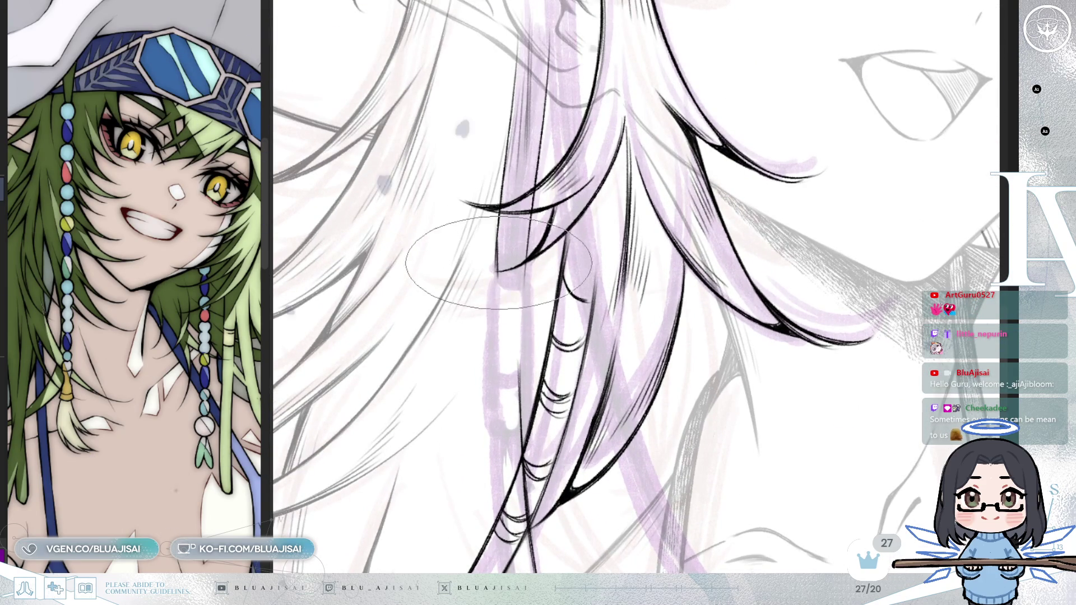
left_click_drag(503, 278, 524, 236)
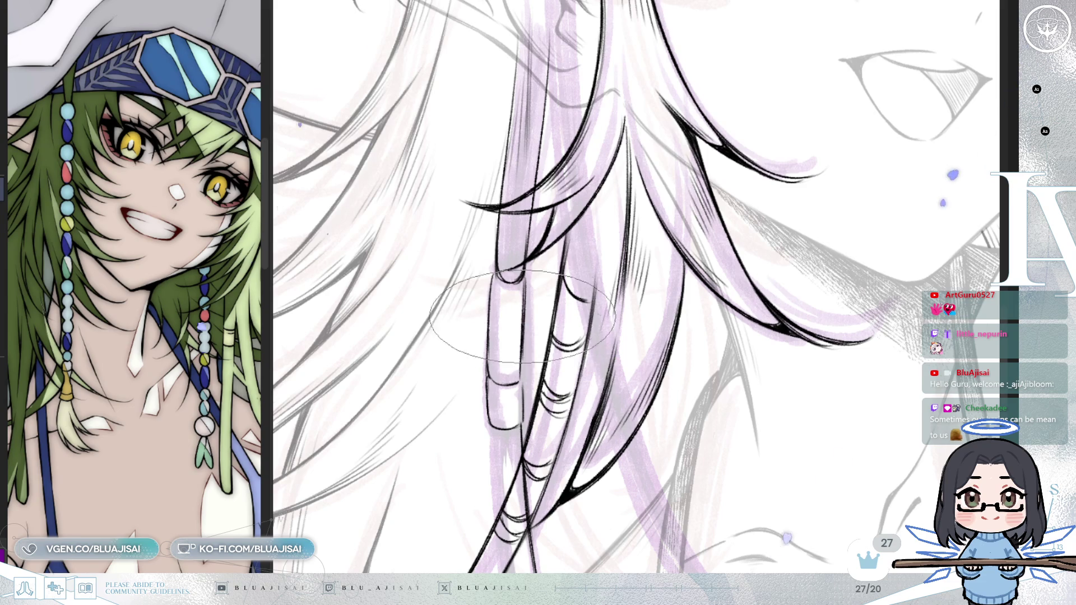
mouse_move(518, 383)
left_mouse_down()
mouse_move(530, 277)
mouse_move(516, 299)
mouse_move(362, 368)
left_mouse_up()
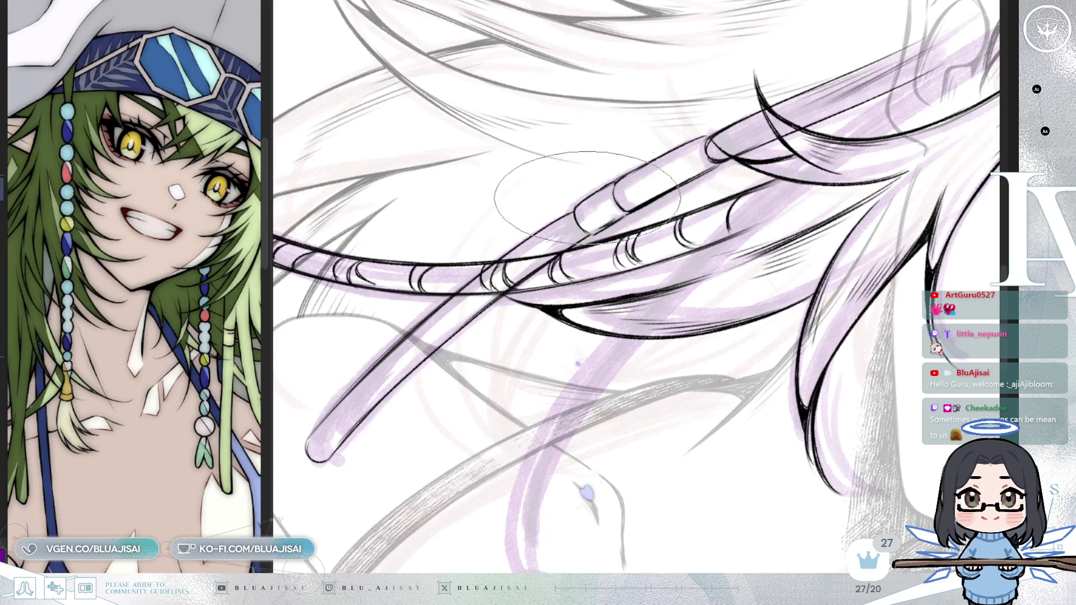
Step: Rotate the canvas upright and zoom out to show the whole face and hair
key("Delete")
key("Delete")
key("Delete")
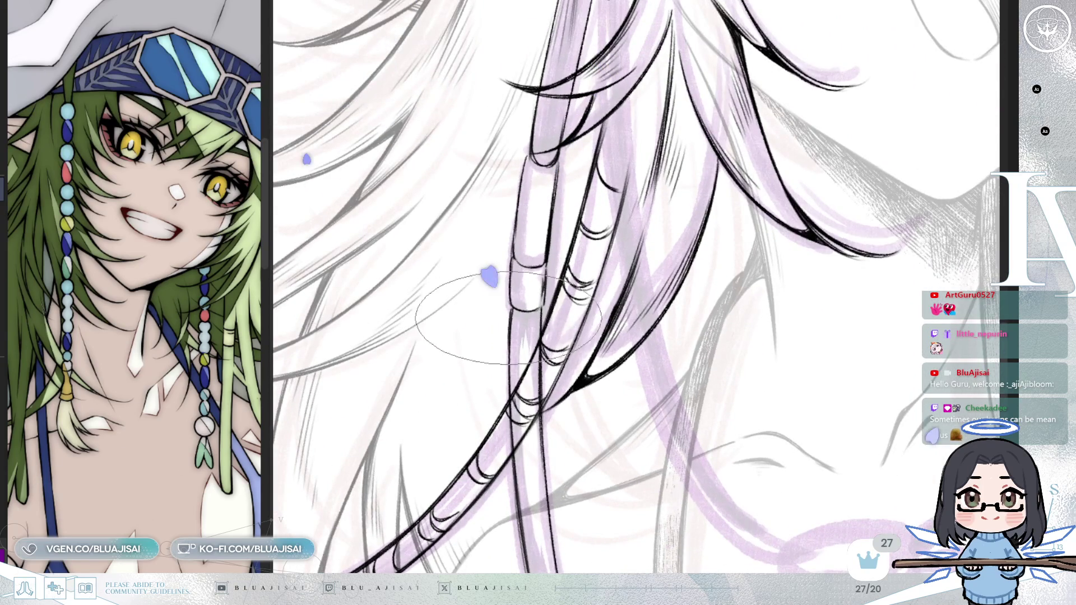
key("End")
key("End")
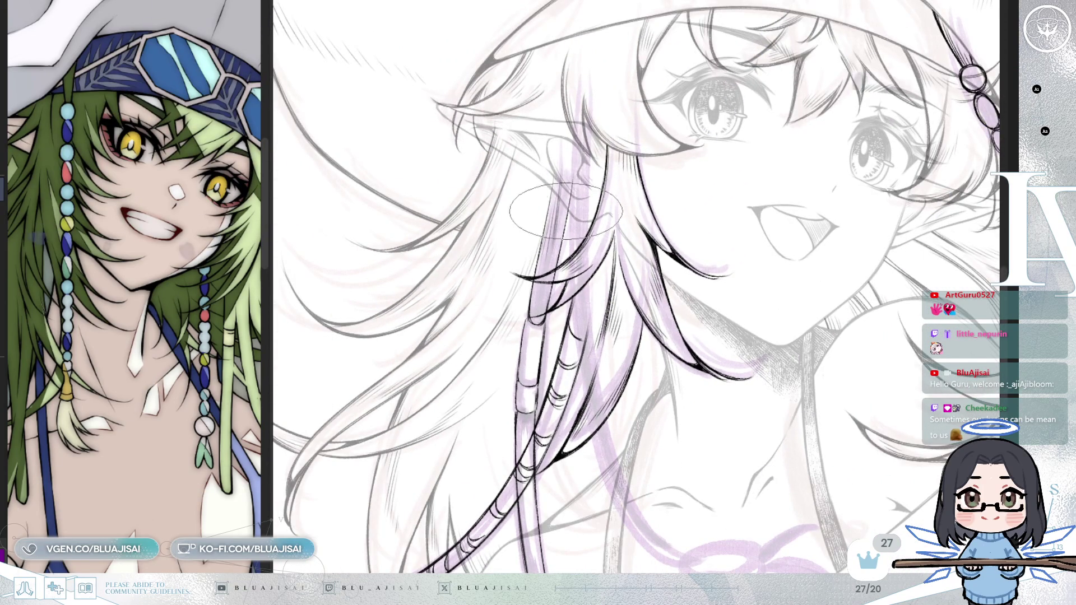
scroll(555, 201, "up", 1)
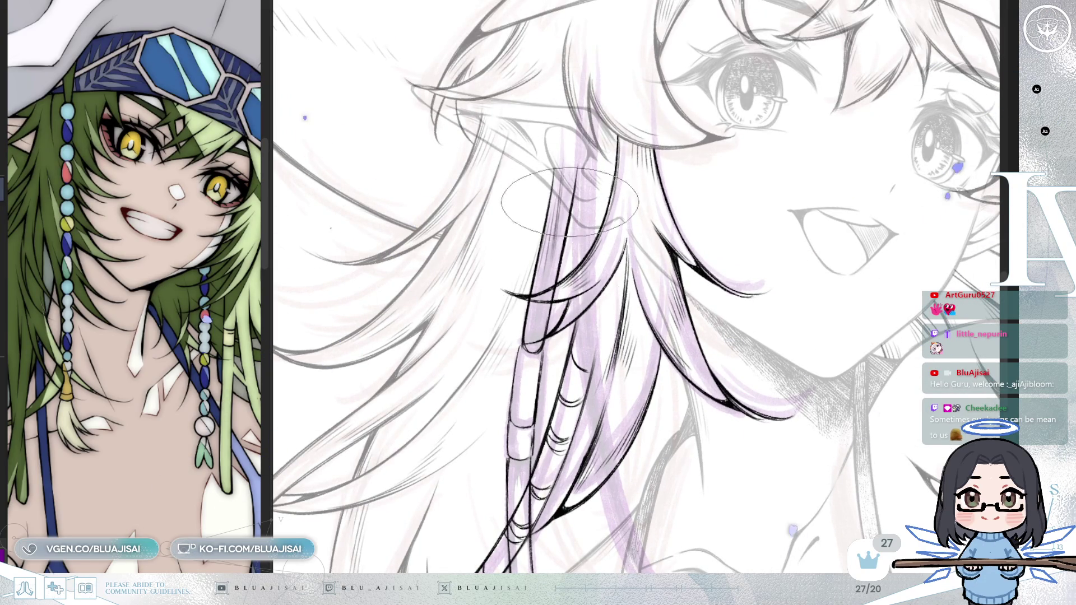
scroll(550, 311, "up", 2)
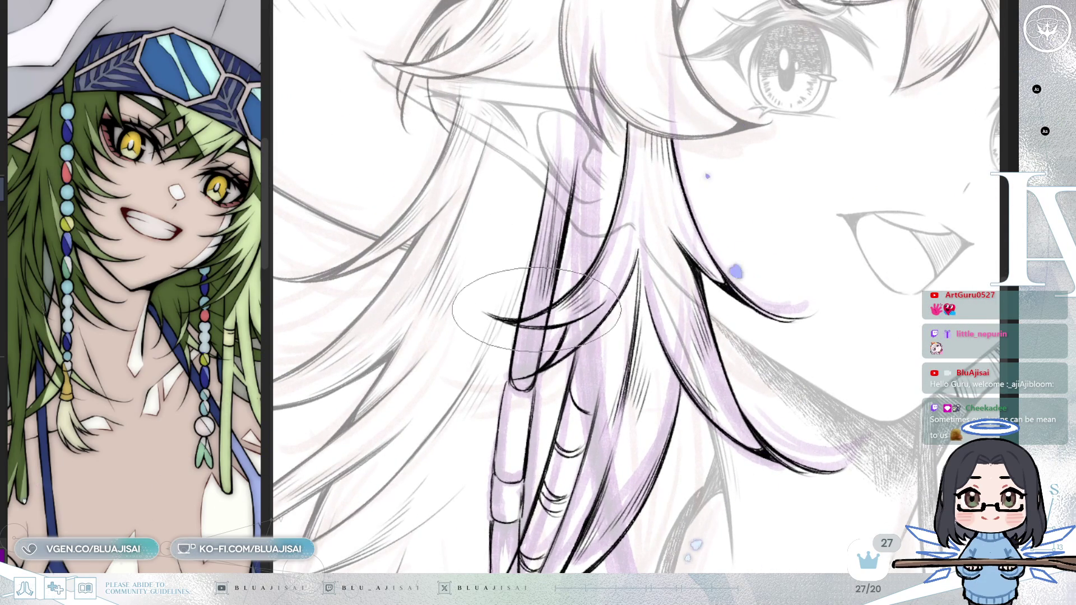
left_click_drag(572, 148, 686, 200)
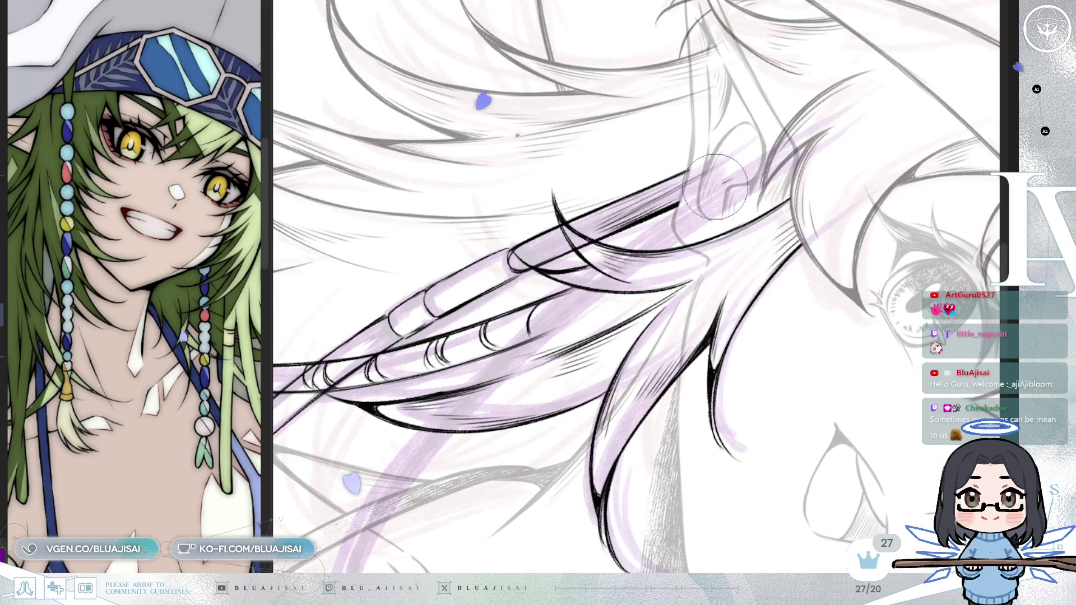
key("ctrl+0")
left_click_drag(810, 201, 683, 284)
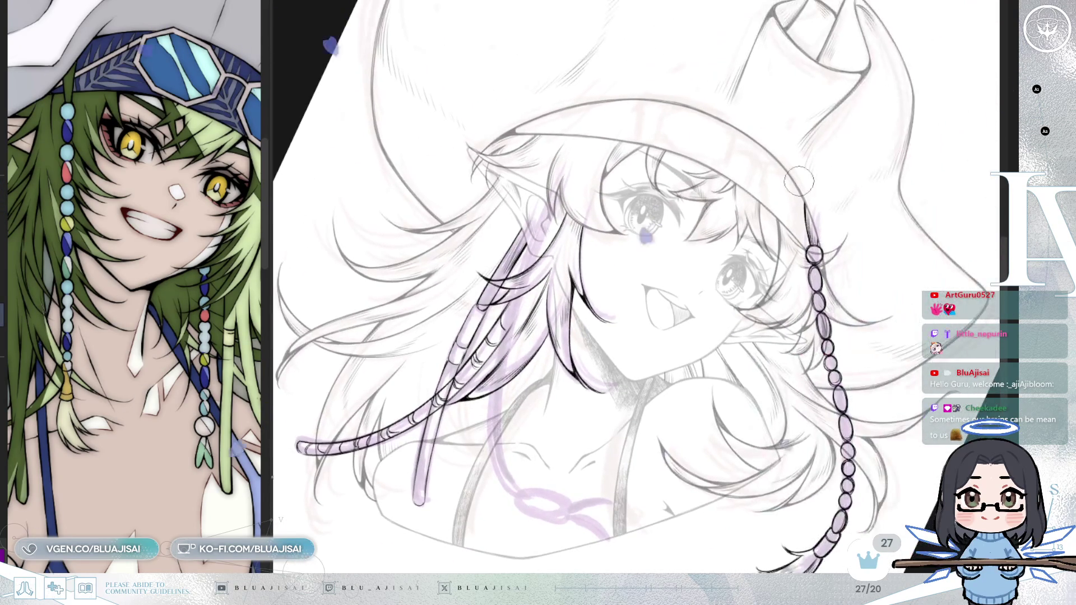
scroll(683, 283, "up", 1)
scroll(683, 283, "up", 2)
scroll(611, 234, "up", 2)
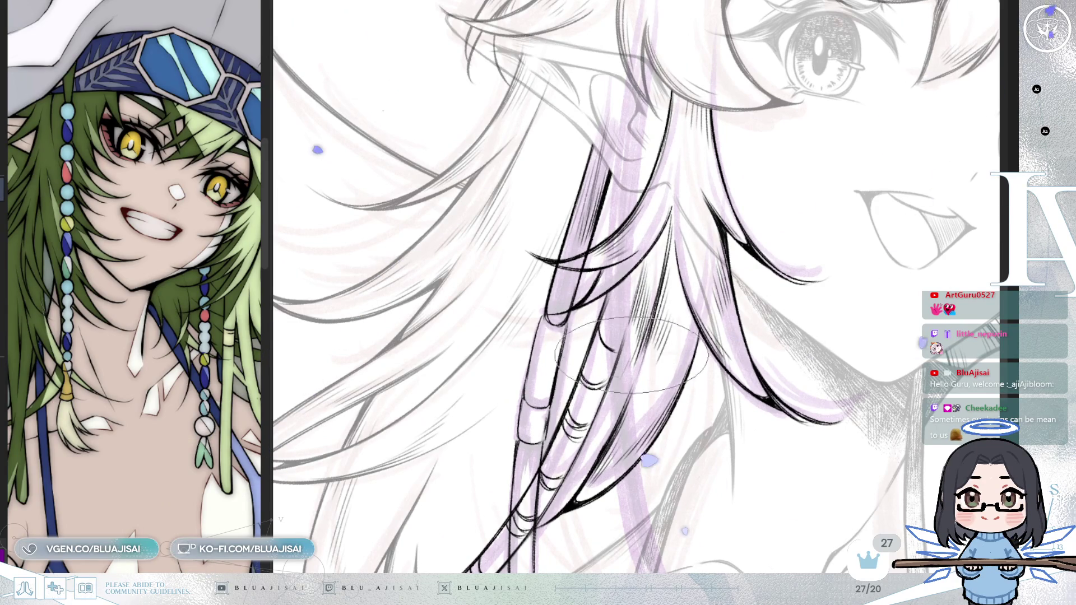
Step: Bring the lower bead strands over the left shoulder into view
left_click_drag(612, 406, 656, 293)
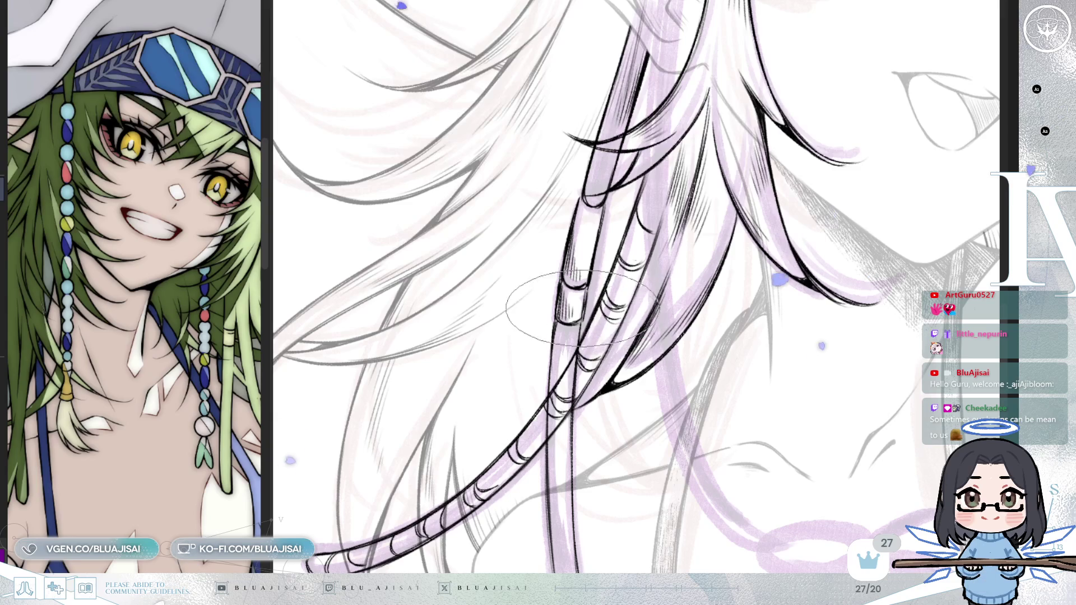
scroll(583, 290, "down", 2)
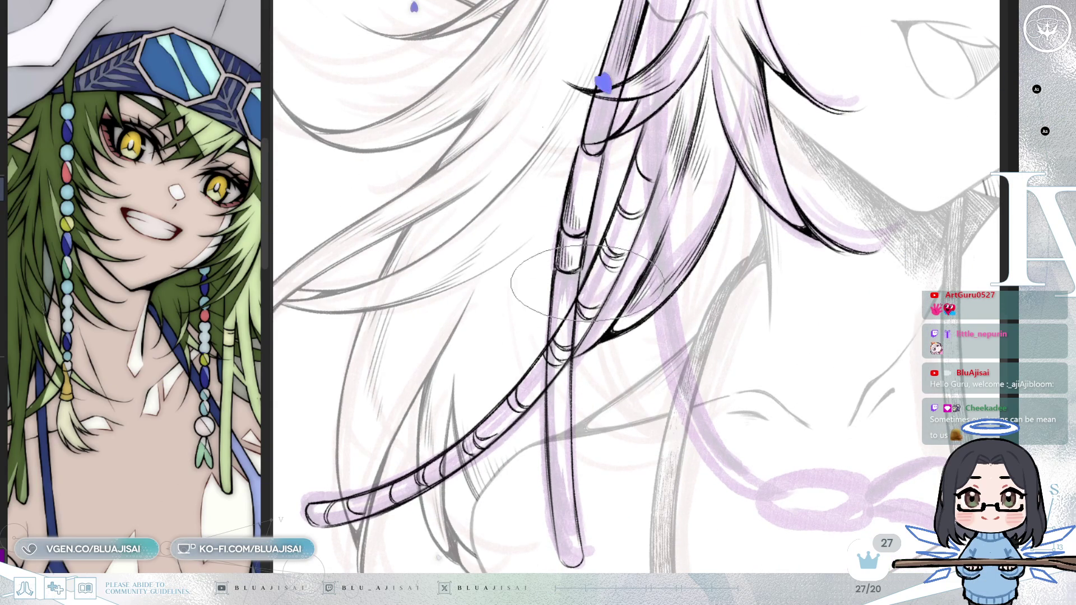
scroll(588, 282, "up", 2)
scroll(597, 219, "up", 2)
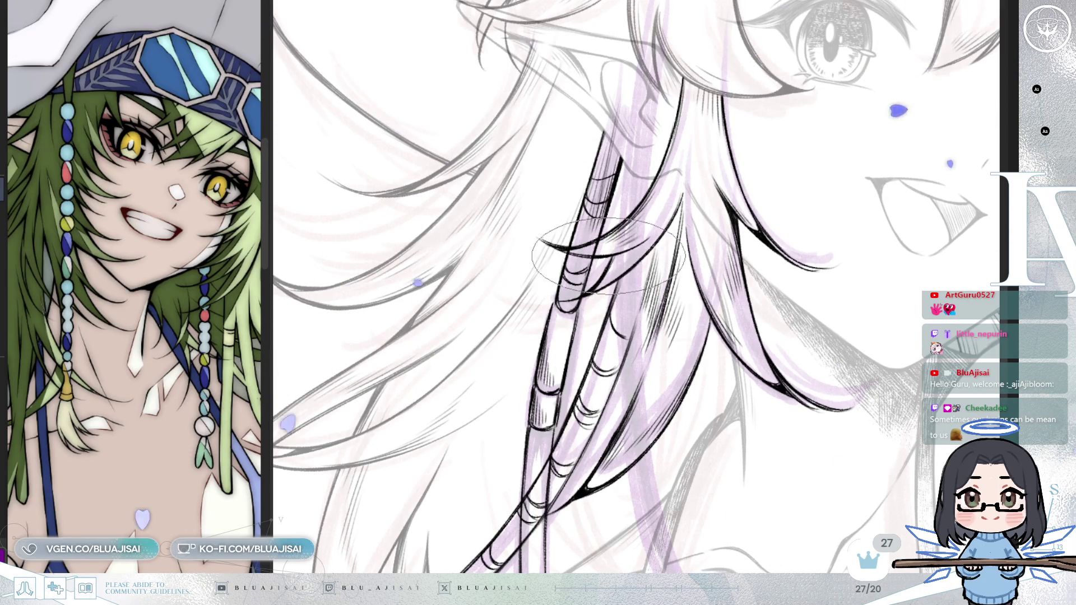
scroll(609, 256, "down", 1)
scroll(590, 218, "down", 2)
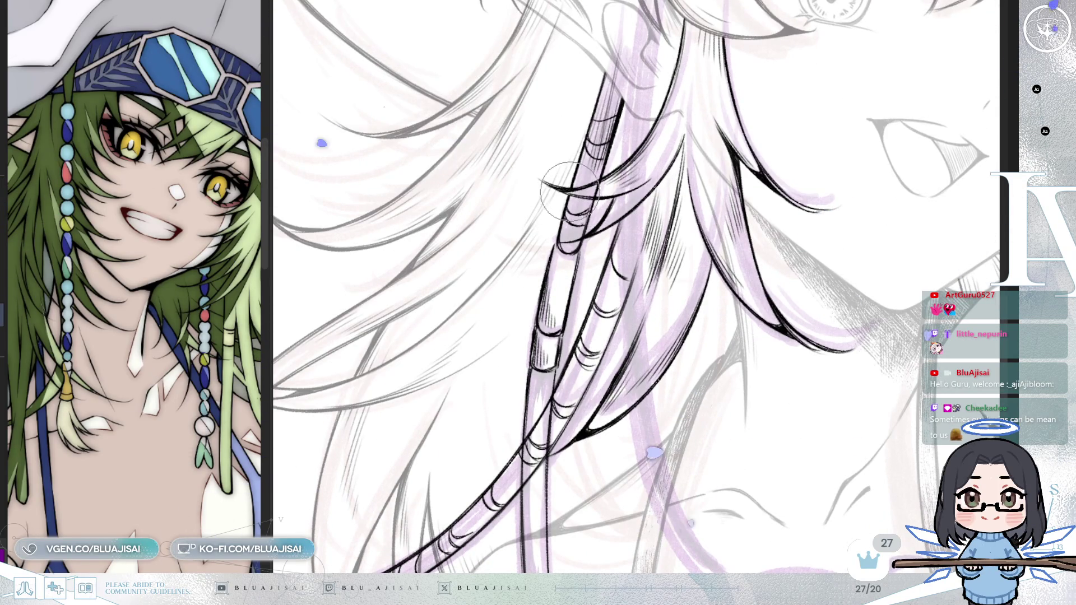
scroll(593, 255, "down", 2)
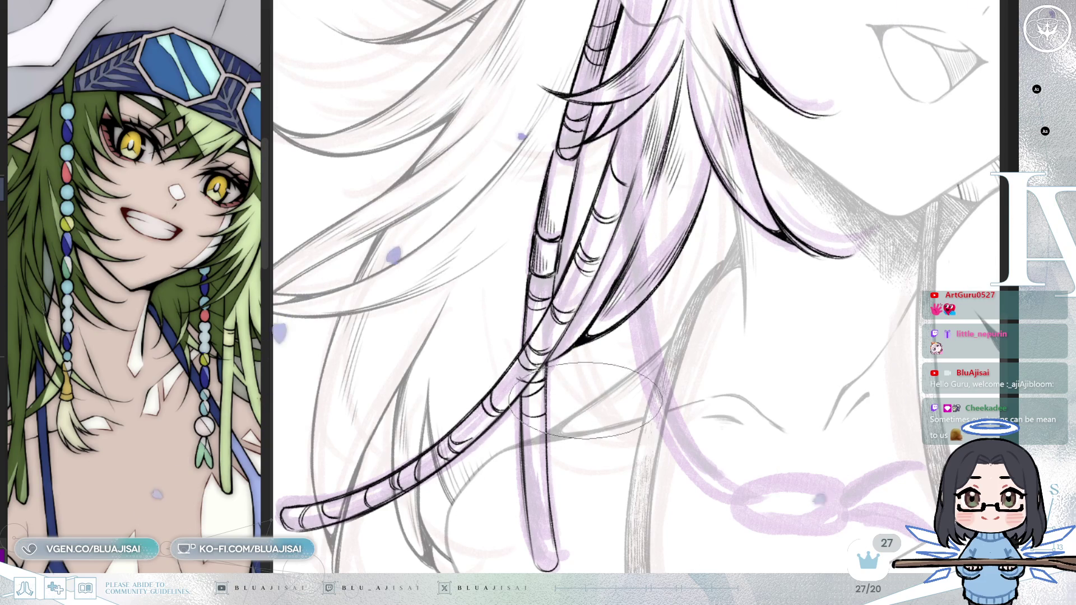
scroll(538, 395, "down", 2)
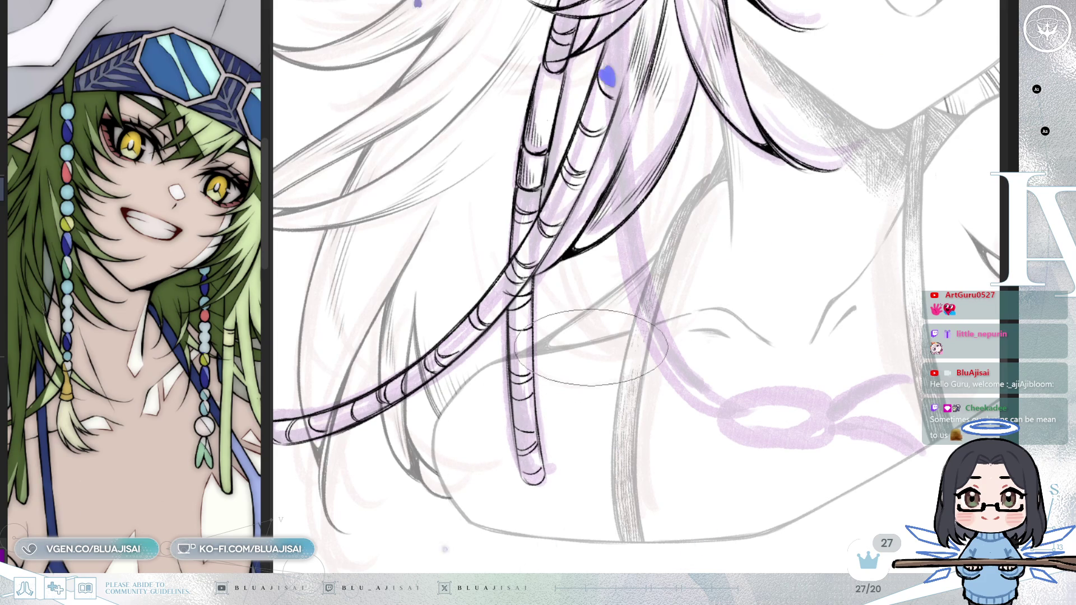
scroll(591, 345, "up", 1)
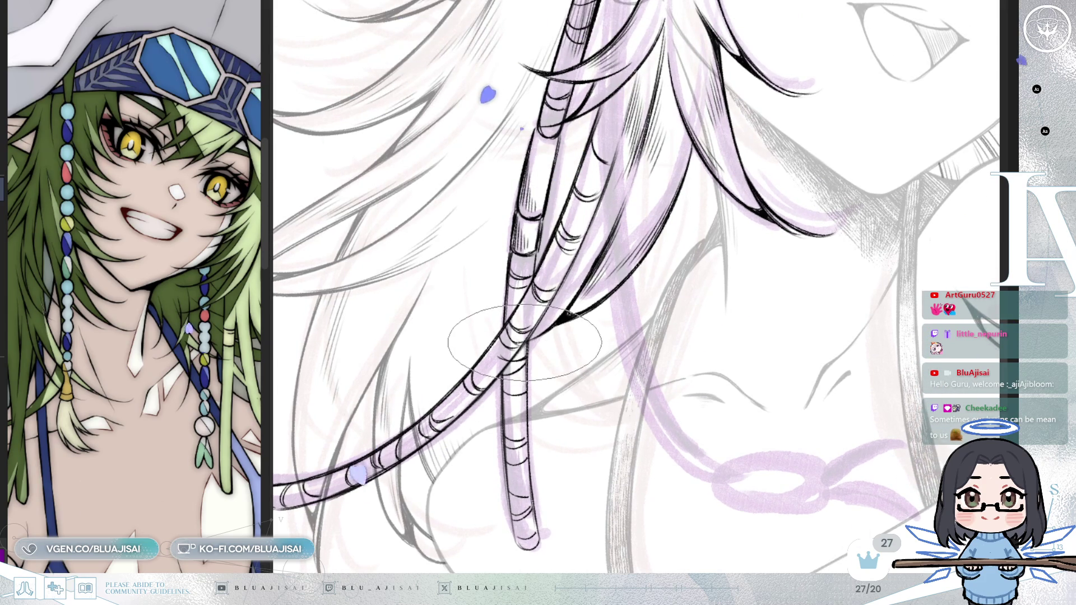
scroll(528, 428, "down", 2)
scroll(509, 240, "down", 1)
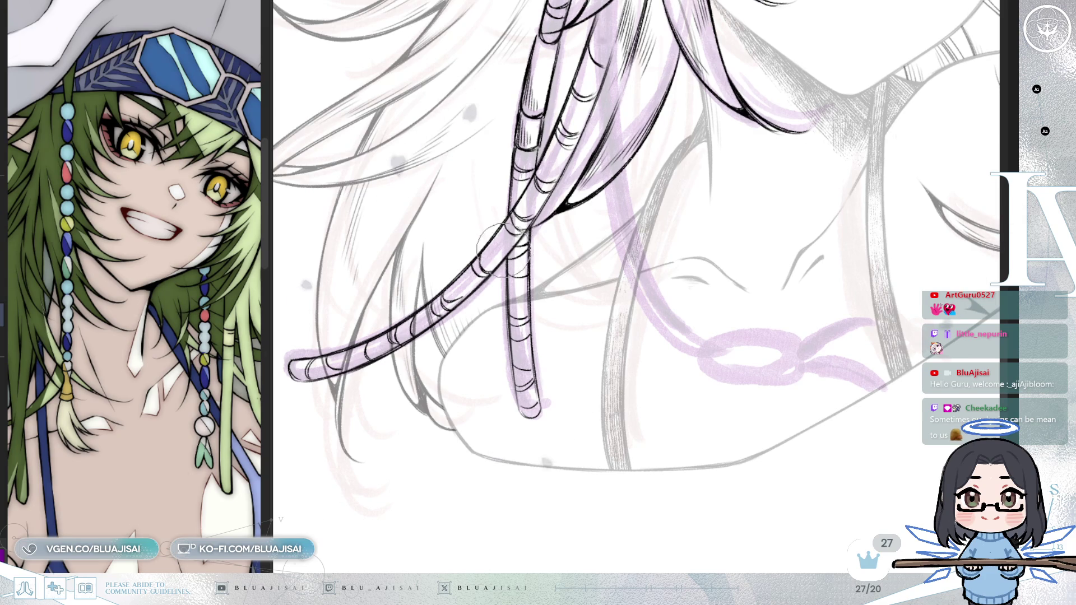
scroll(510, 249, "up", 1)
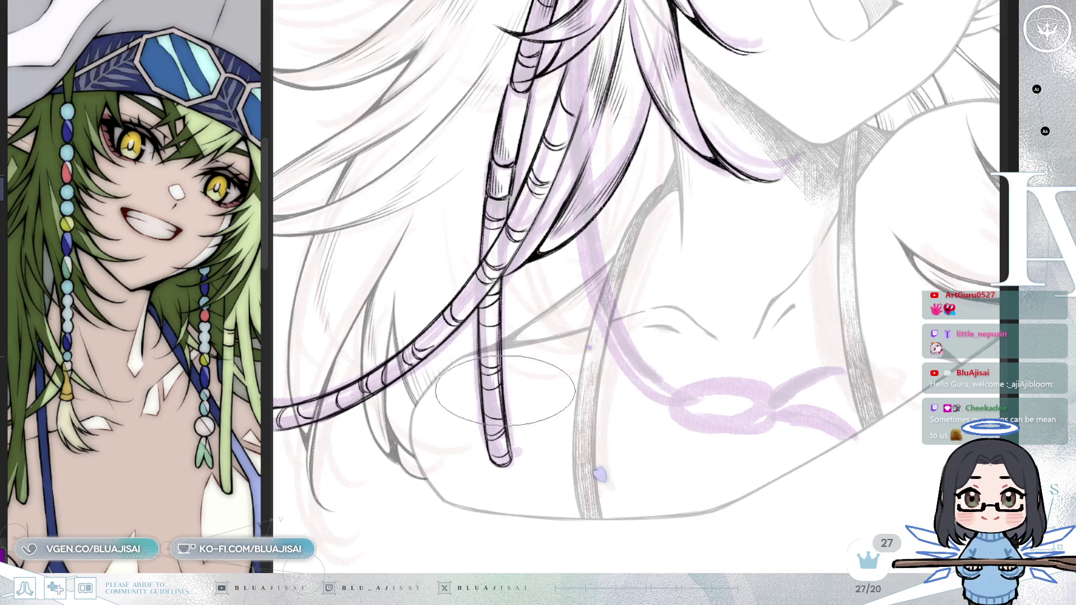
scroll(535, 253, "up", 3)
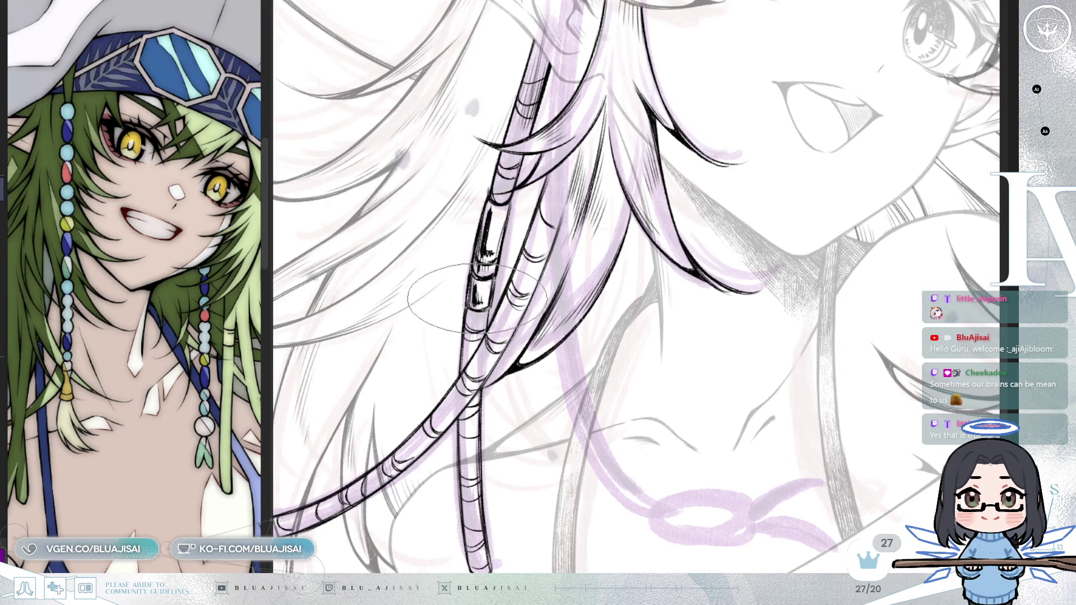
scroll(476, 299, "down", 2)
scroll(476, 298, "down", 2)
scroll(768, 301, "down", 1)
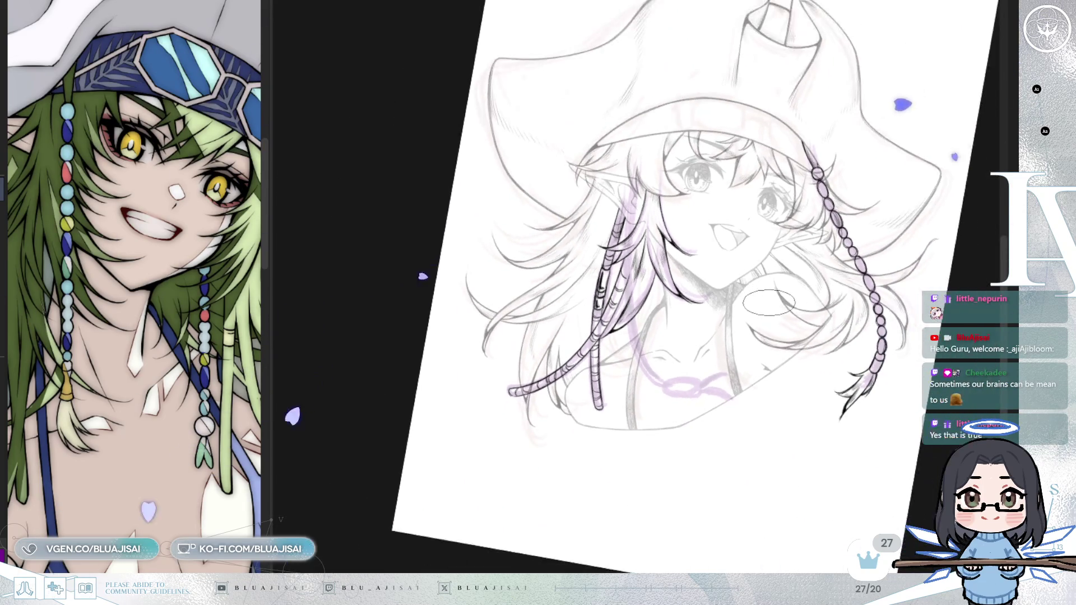
scroll(768, 301, "up", 1)
Step: Level and centre the view on the face, then mirror the canvas horizontally to check the drawing
key("minus")
key("minus")
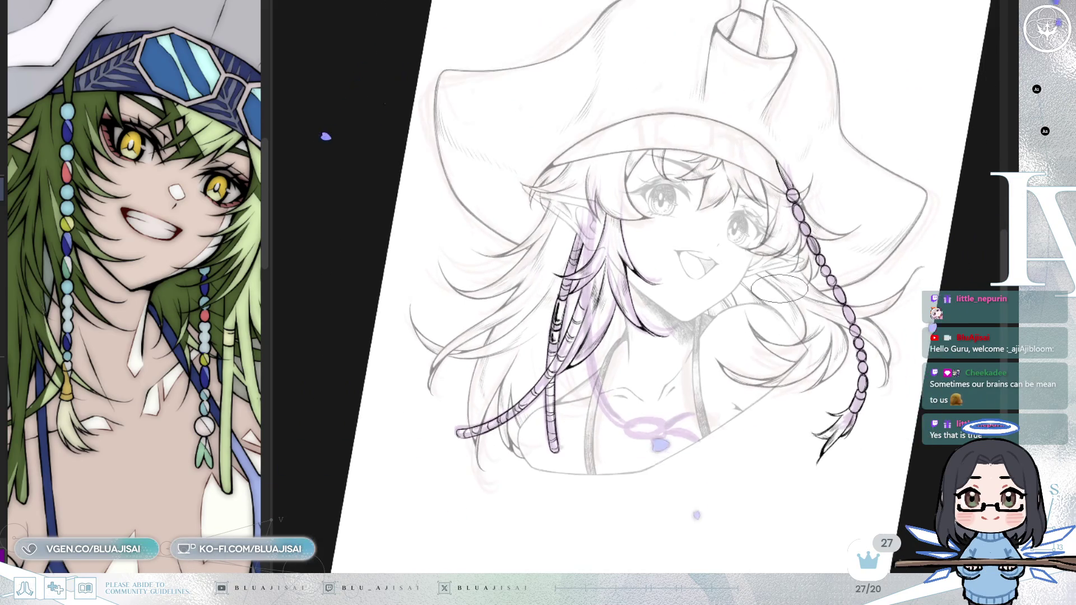
key("minus")
key("minus")
key("minus")
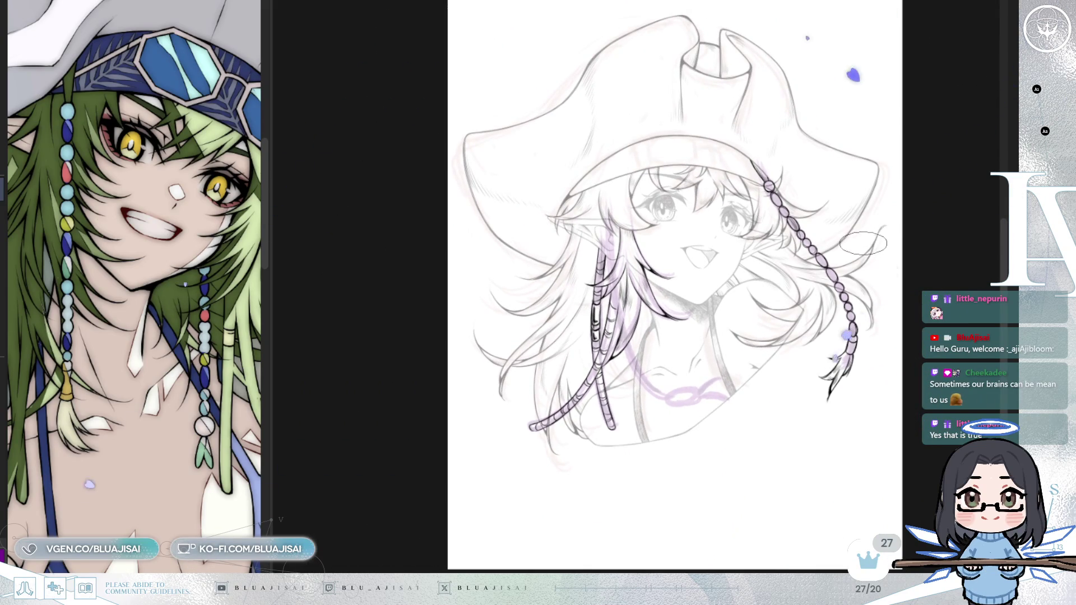
scroll(863, 244, "up", 1)
scroll(748, 250, "up", 1)
scroll(747, 250, "up", 1)
scroll(685, 356, "up", 1)
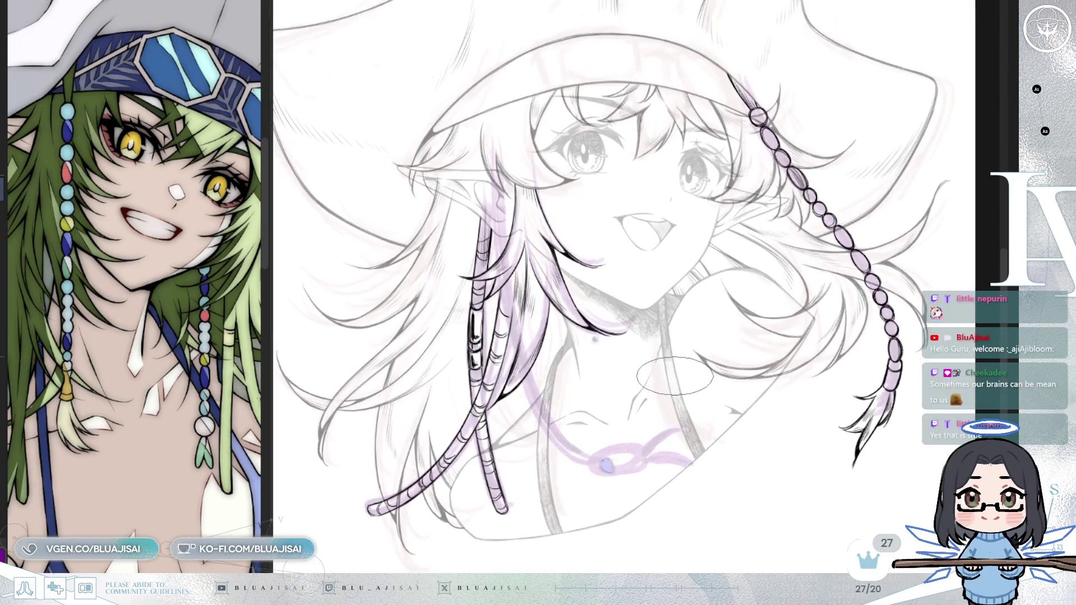
left_click_drag(678, 395, 719, 383)
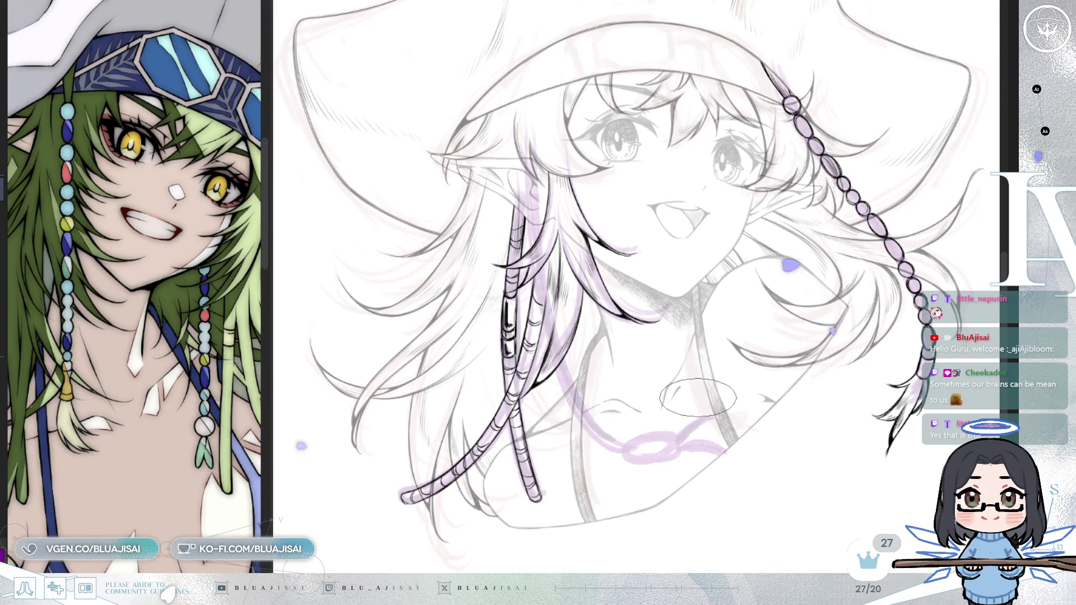
key("End")
key("End")
left_click_drag(782, 335, 743, 335)
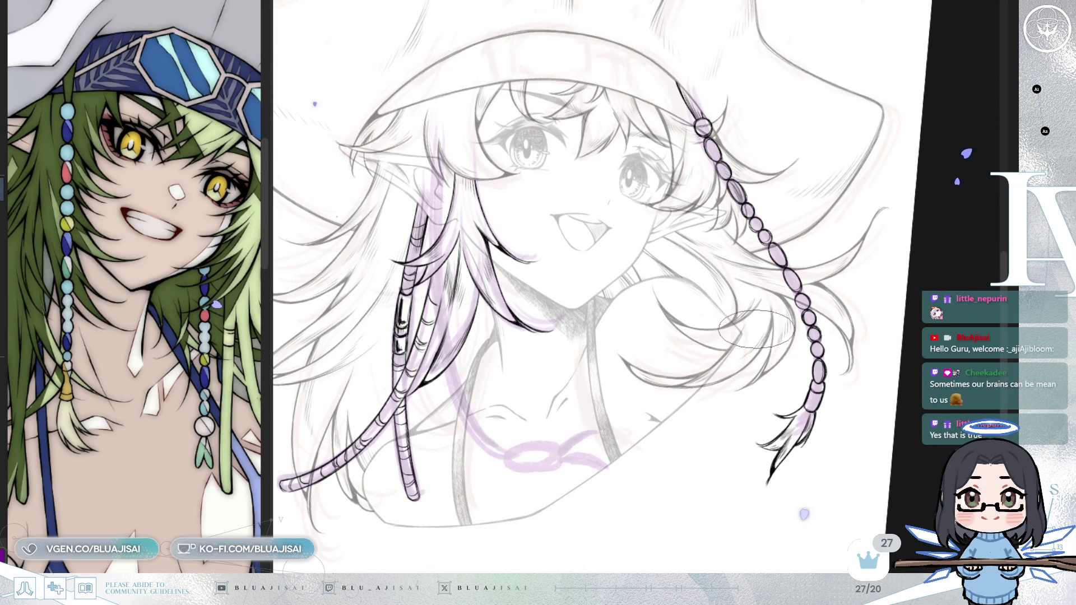
key("End")
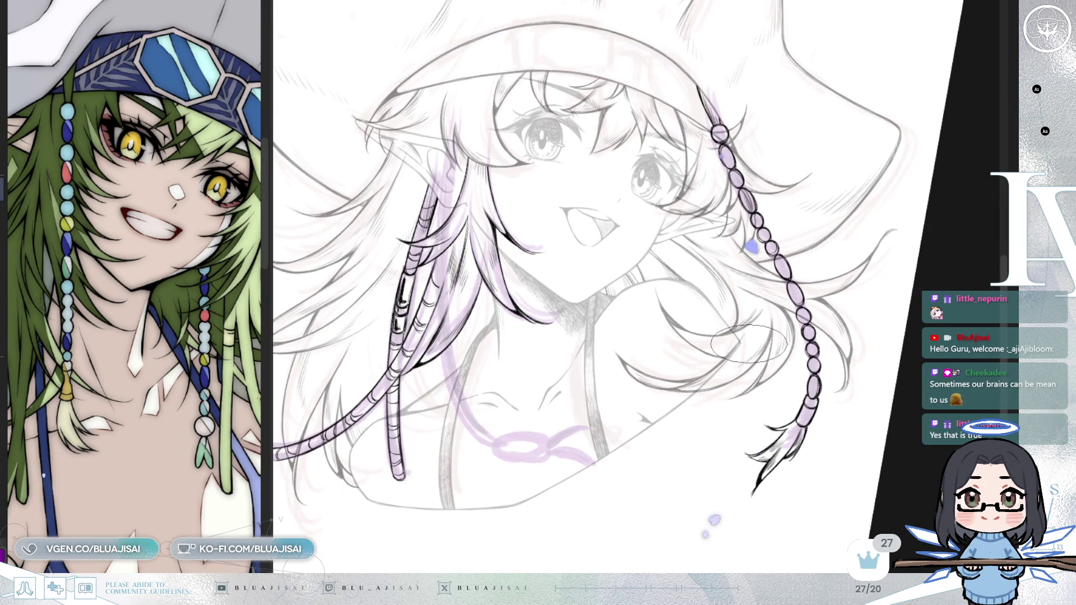
key("Insert")
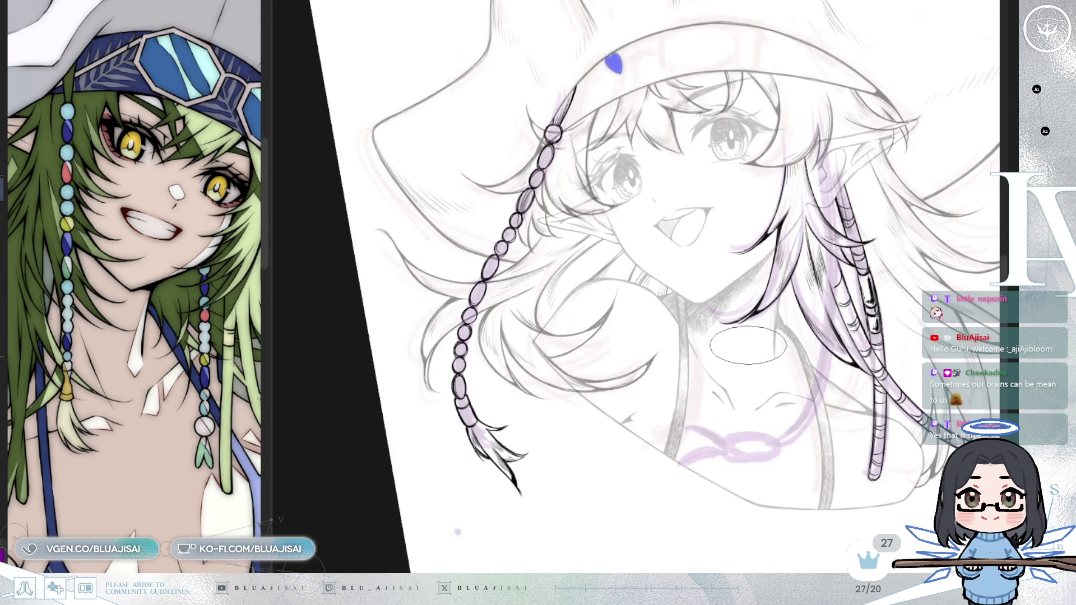
Step: Toggle the hair-strand ink off and on to compare it against the sketch
mouse_move(748, 345)
left_mouse_down()
mouse_move(880, 294)
mouse_move(712, 329)
left_mouse_up()
scroll(628, 206, "up", 2)
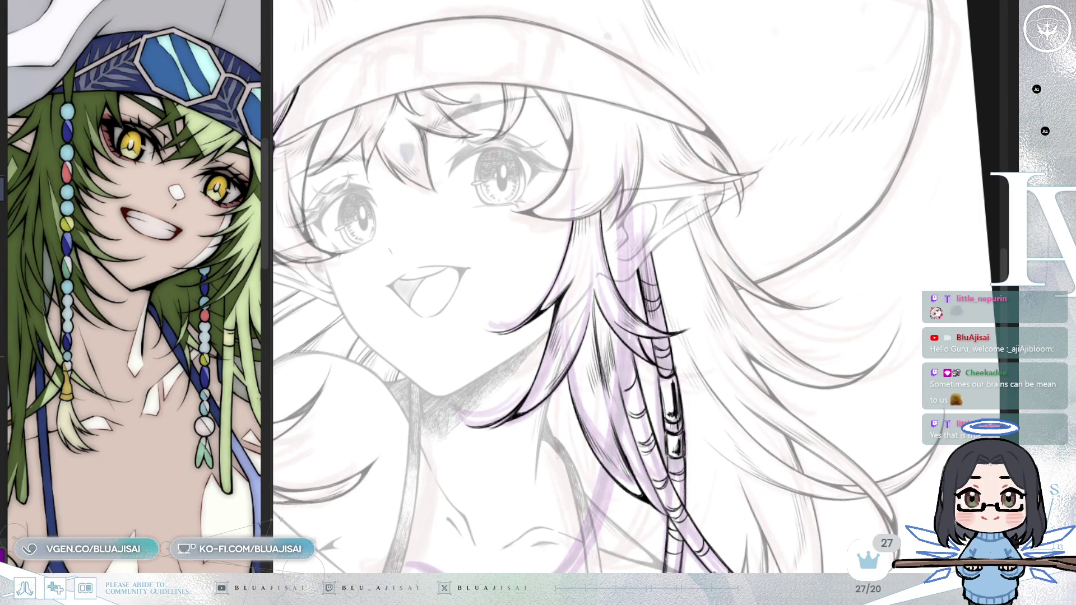
key("ctrl+z")
key("ctrl+z")
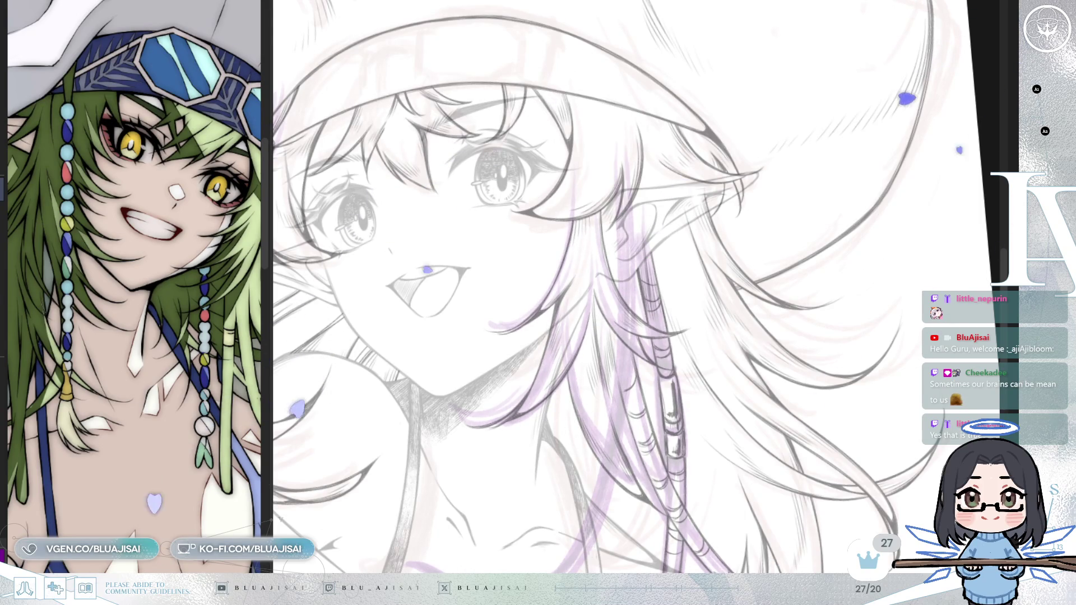
key("ctrl+shift+z")
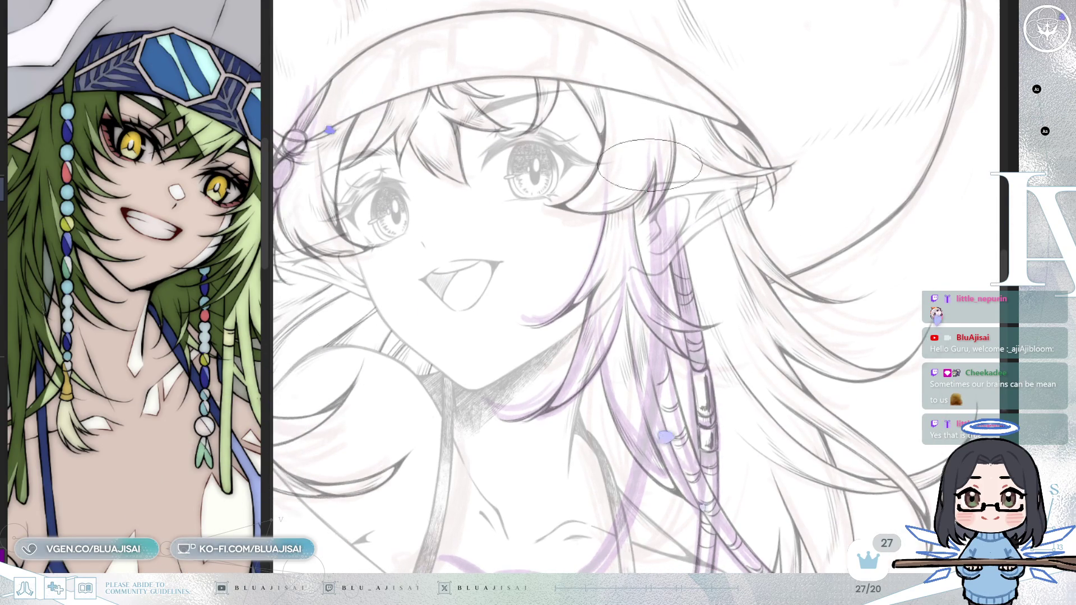
scroll(657, 205, "up", 2)
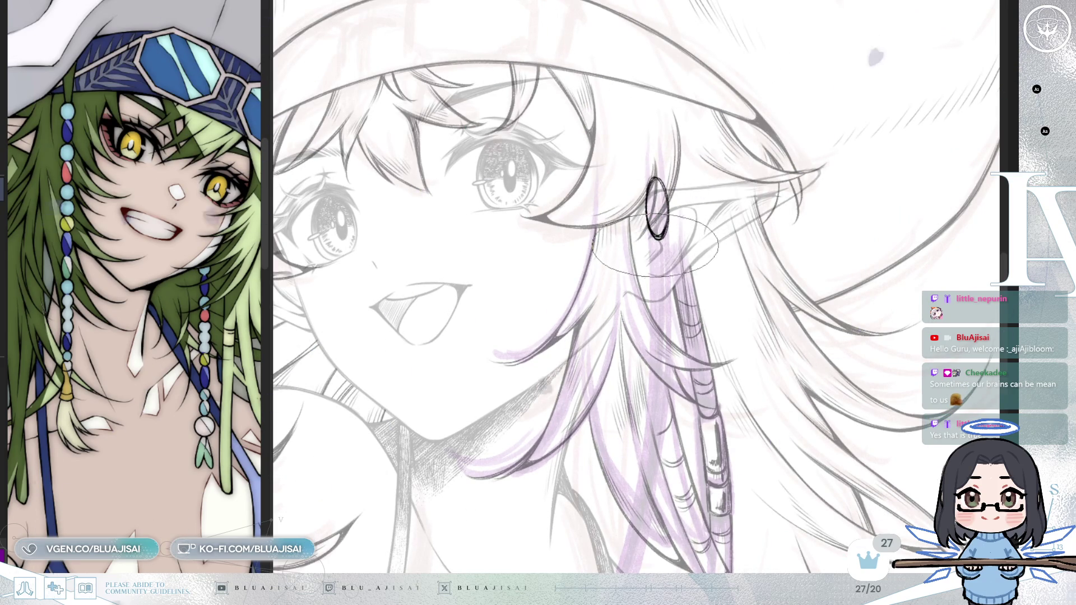
scroll(665, 263, "down", 2)
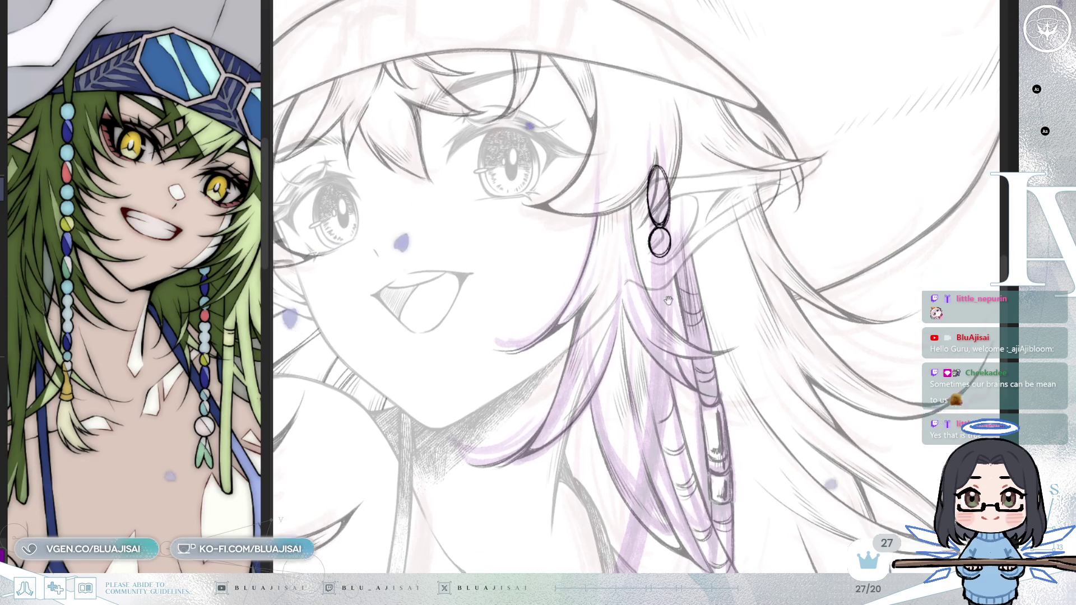
Step: Ink another oval link and a few small beads at the bottom of the strand
left_click_drag(654, 279, 654, 250)
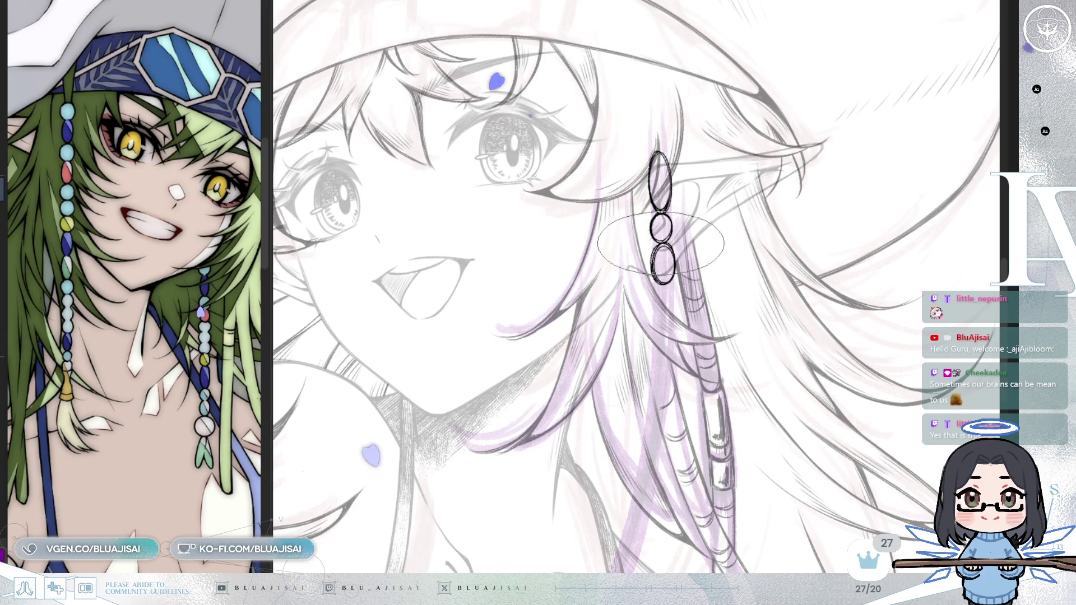
scroll(659, 265, "down", 1)
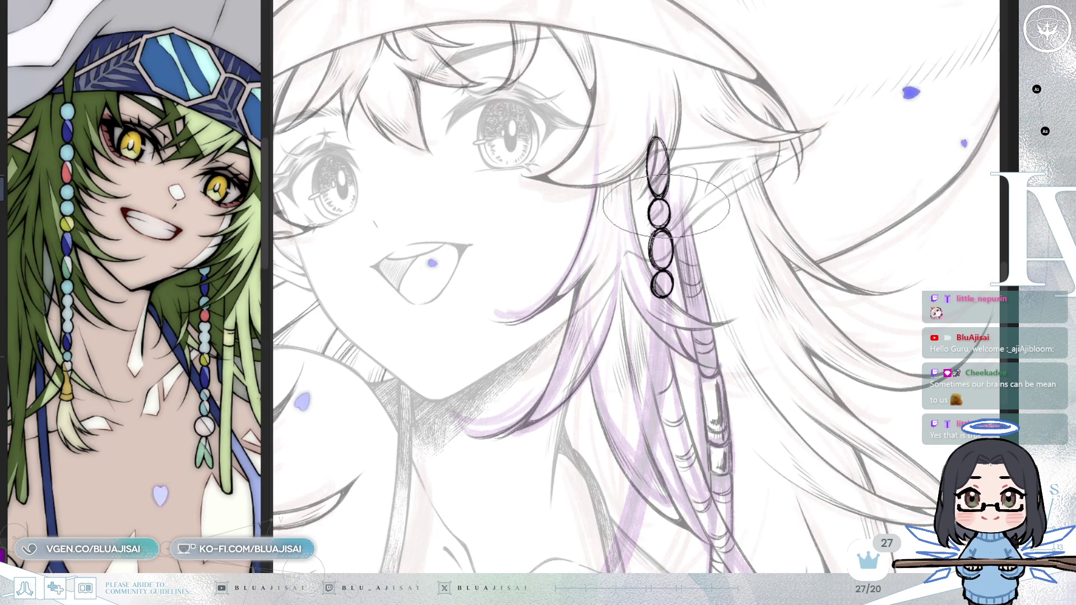
scroll(664, 215, "down", 1)
scroll(673, 221, "down", 2)
scroll(688, 229, "down", 4)
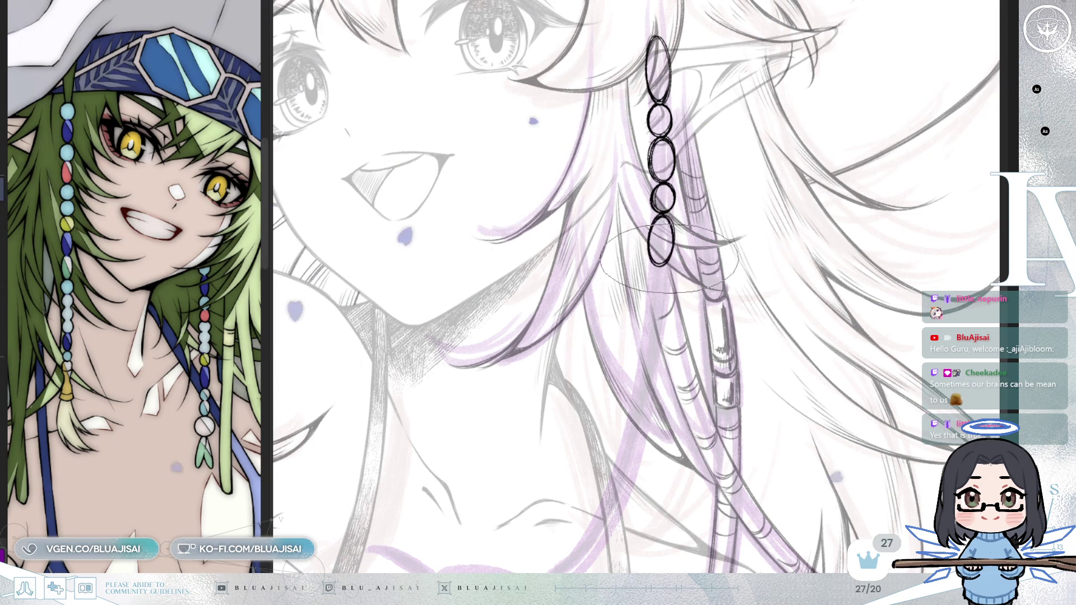
scroll(656, 286, "down", 1)
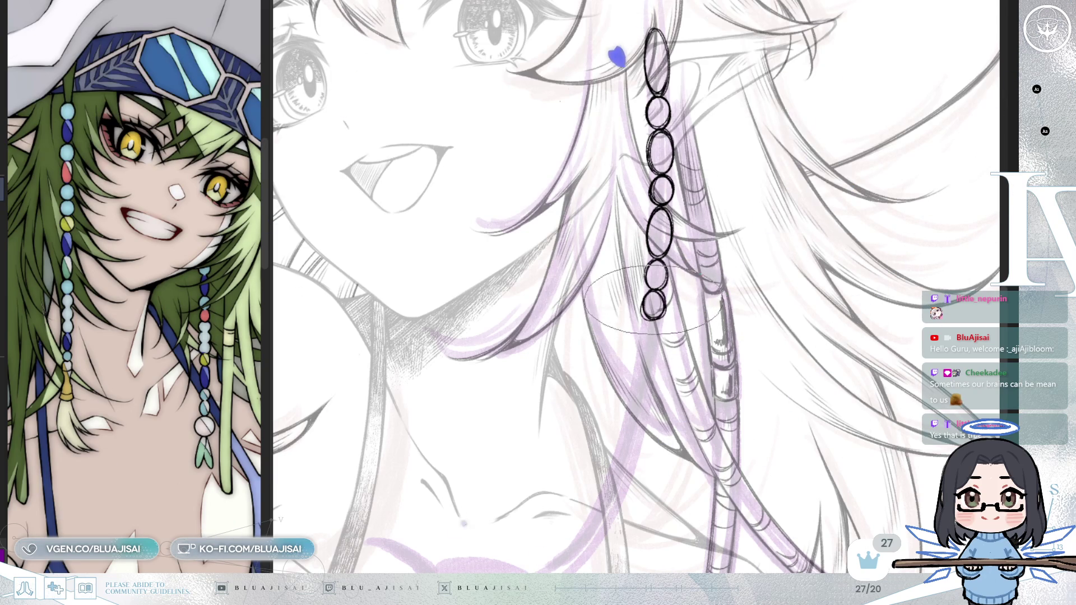
mouse_move(656, 288)
left_mouse_down()
mouse_move(655, 329)
mouse_move(663, 308)
left_mouse_up()
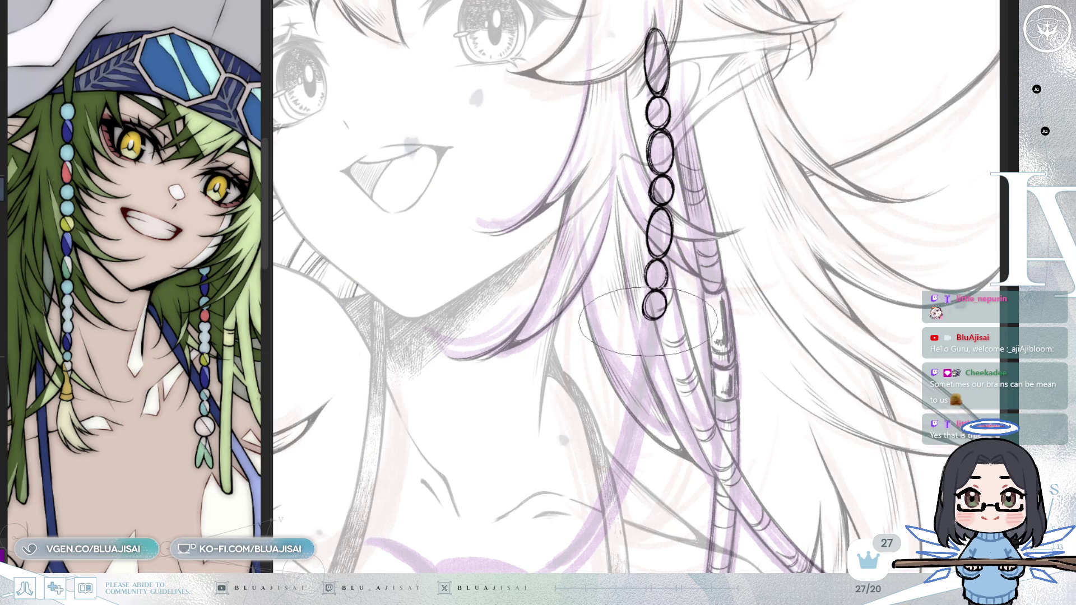
left_click_drag(647, 323, 685, 252)
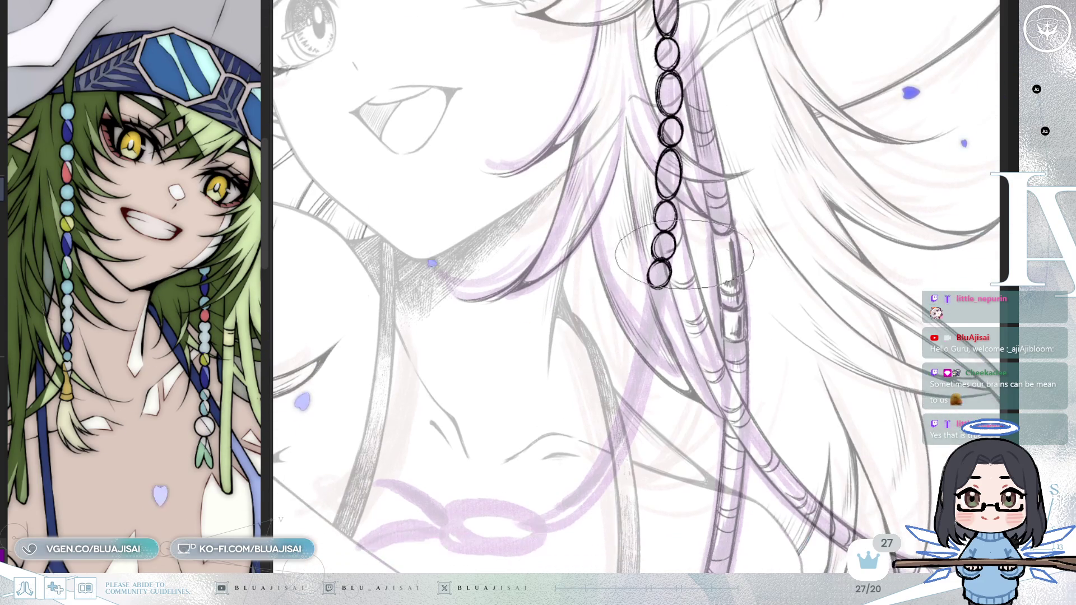
left_click_drag(658, 293, 655, 313)
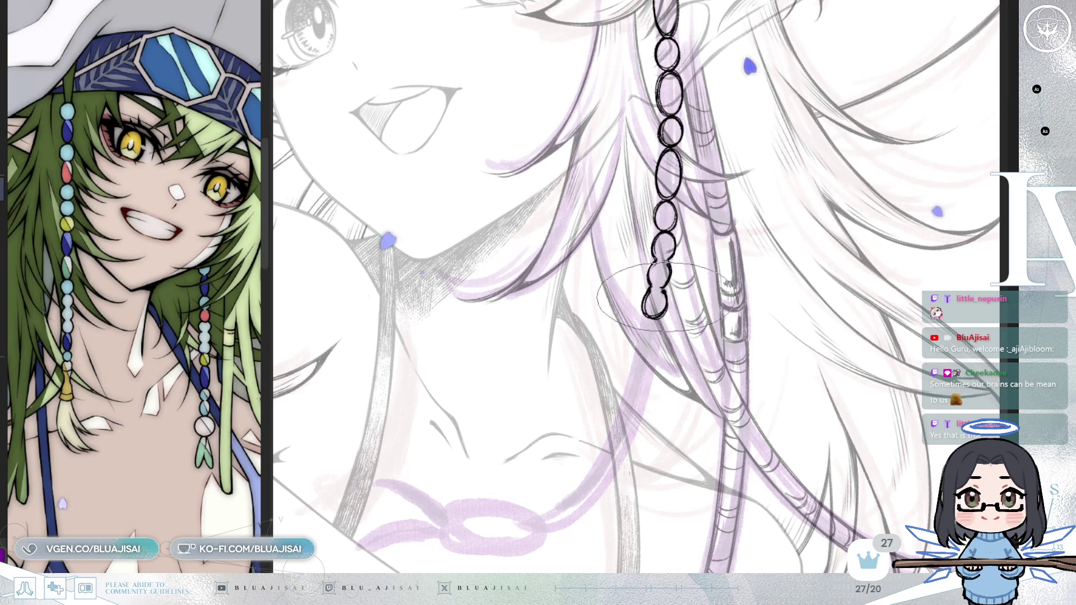
Step: Erase the lowest rough bead outlines and return to the pen for inking
key("e")
left_click_drag(651, 286, 660, 267)
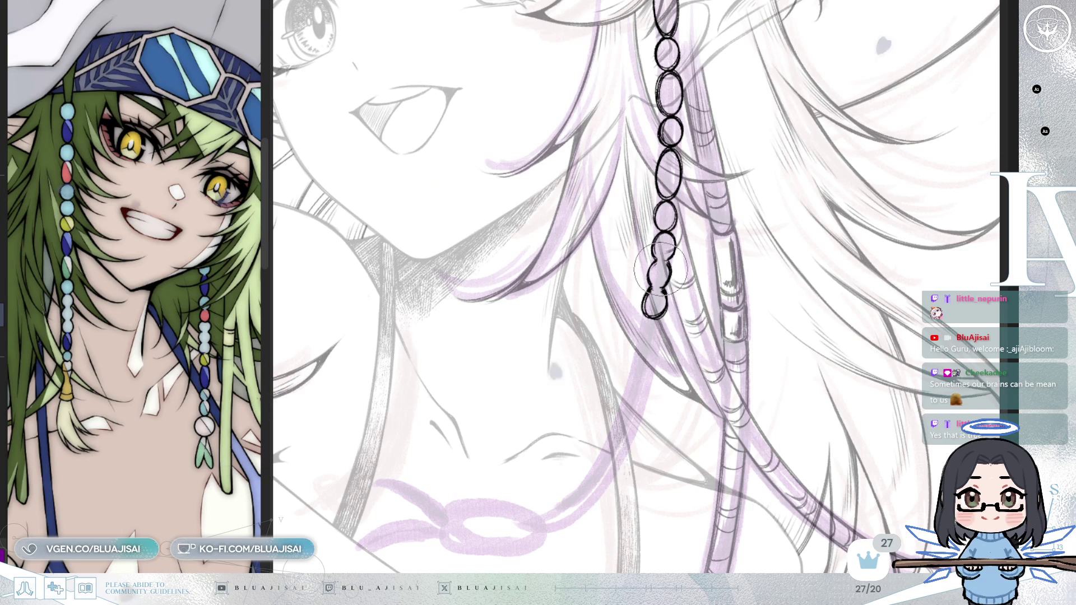
key("b")
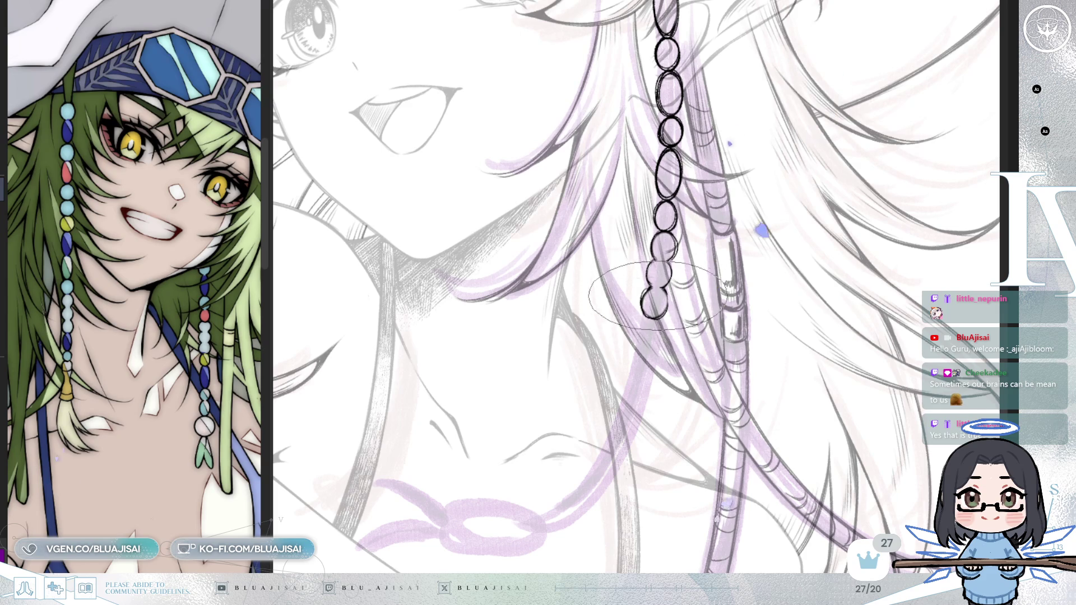
left_click_drag(677, 365, 697, 302)
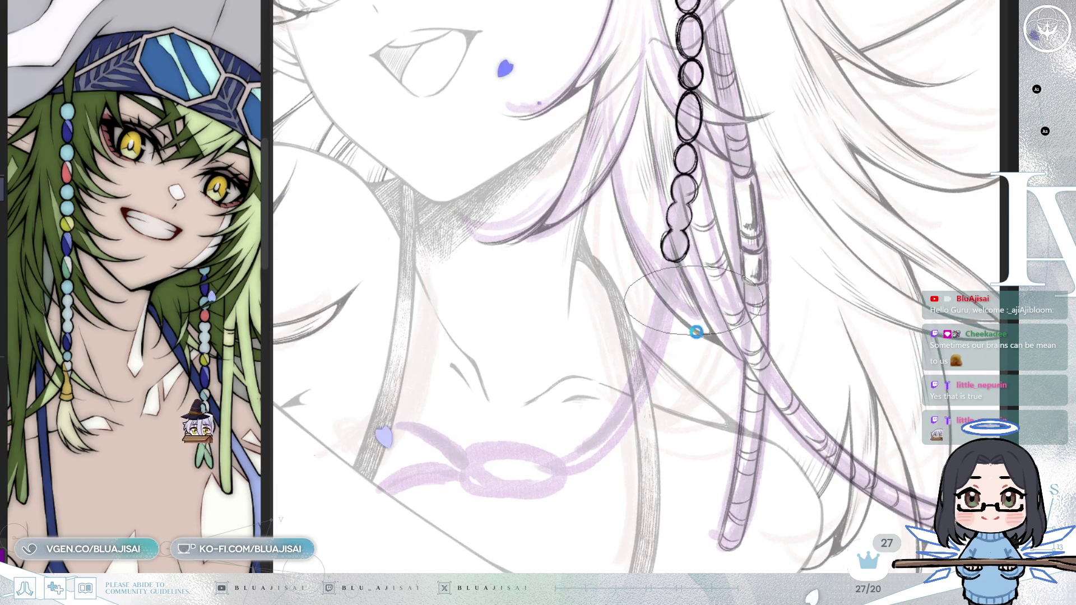
Step: Draw a small bead at the strand's end, undoing once to redraw it cleaner
left_click_drag(691, 316, 687, 283)
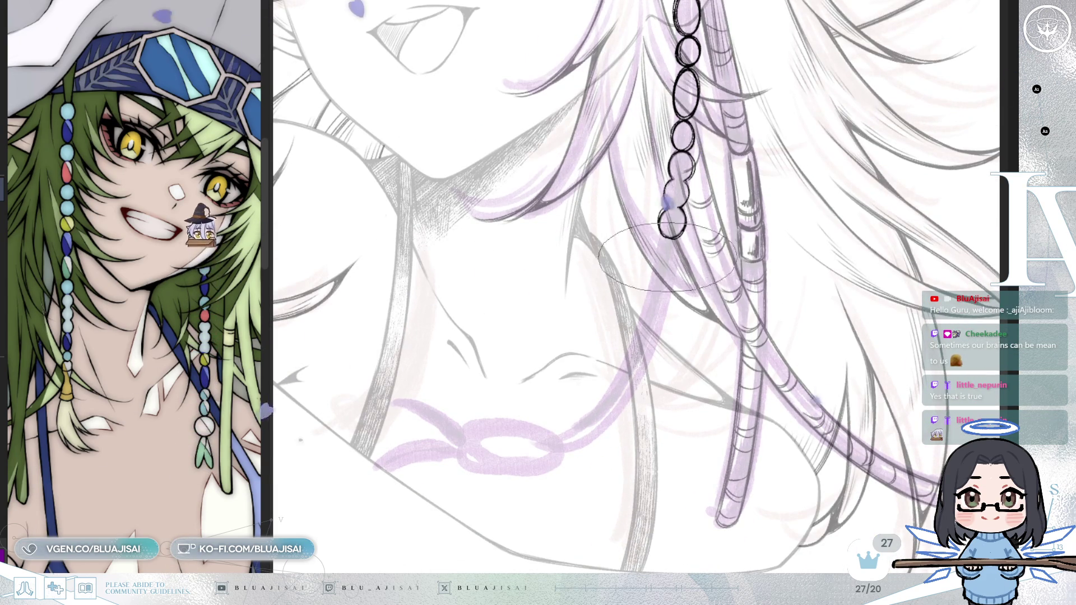
left_click_drag(666, 243, 664, 253)
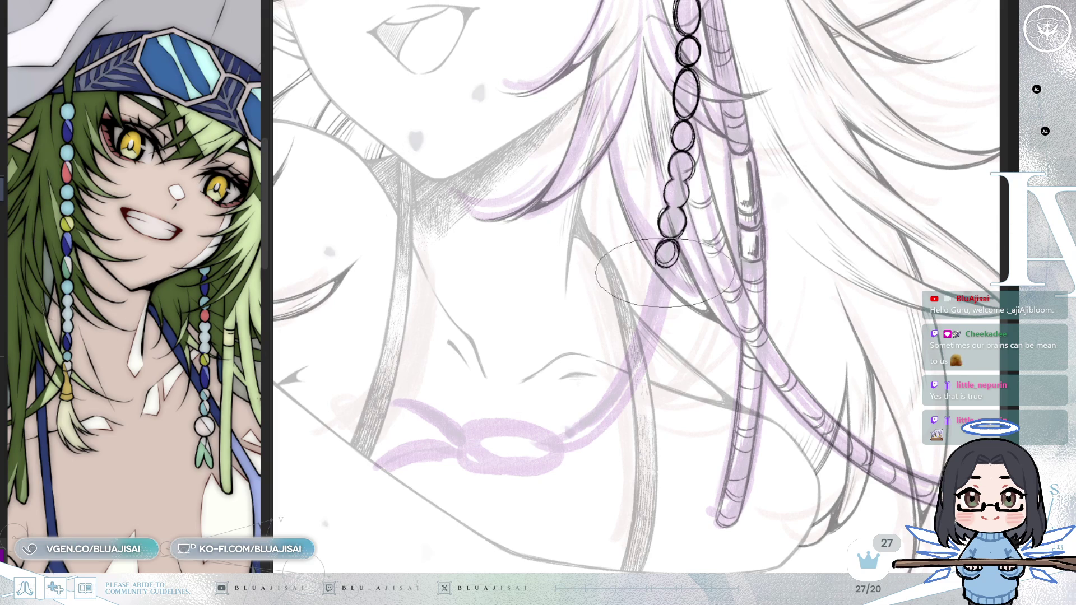
key("ctrl+z")
left_click_drag(666, 243, 640, 307)
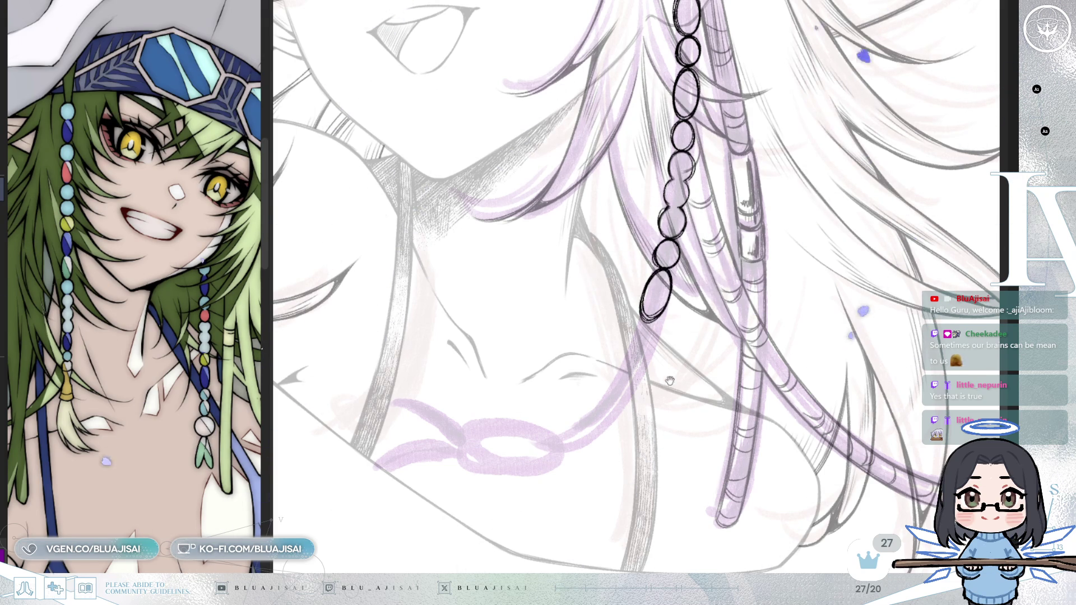
left_click_drag(670, 381, 683, 304)
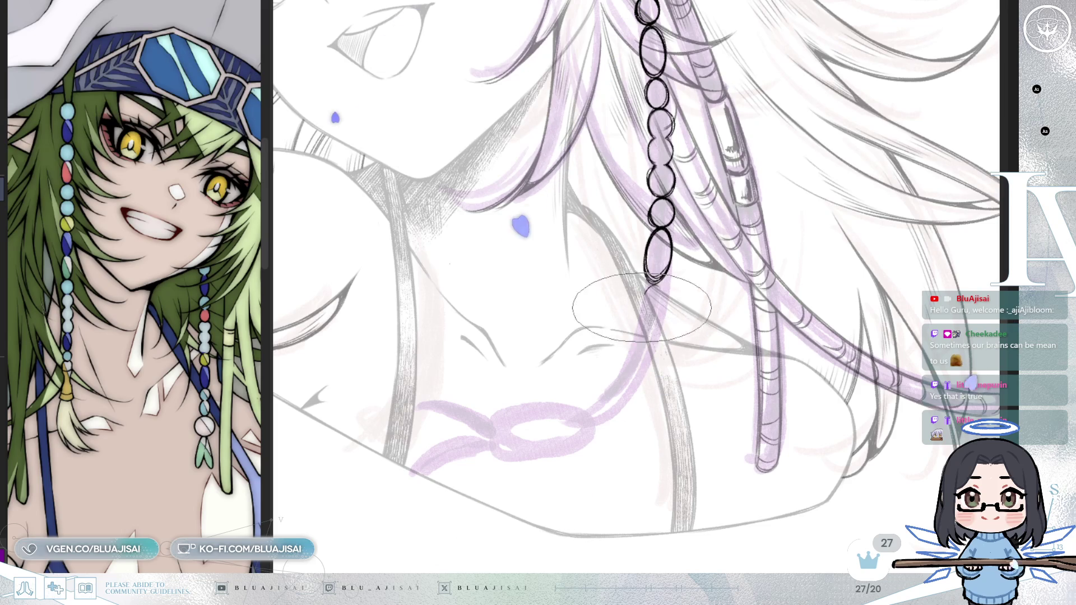
Step: Add an oval bead below the strand, redraw it bolder, then tilt the view for inking
left_click_drag(651, 313, 638, 340)
key("ctrl+z")
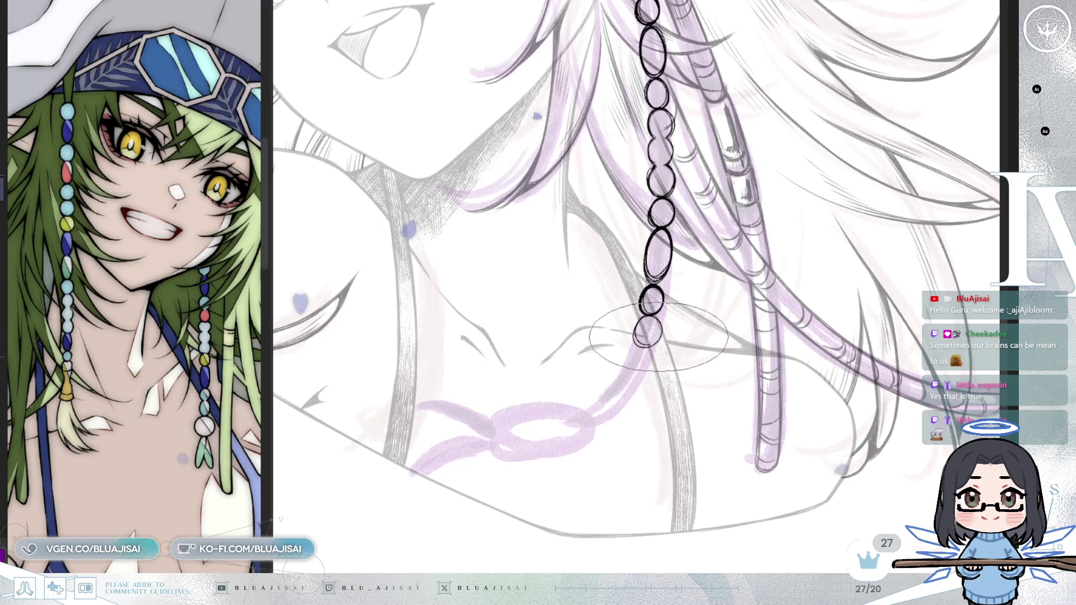
left_click_drag(659, 336, 647, 329)
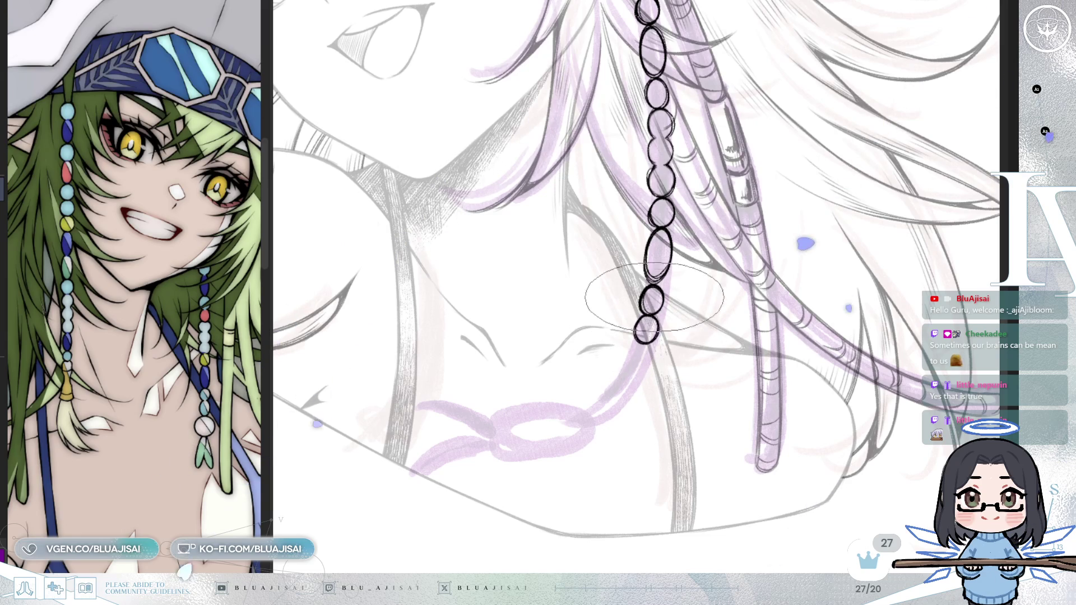
key("-")
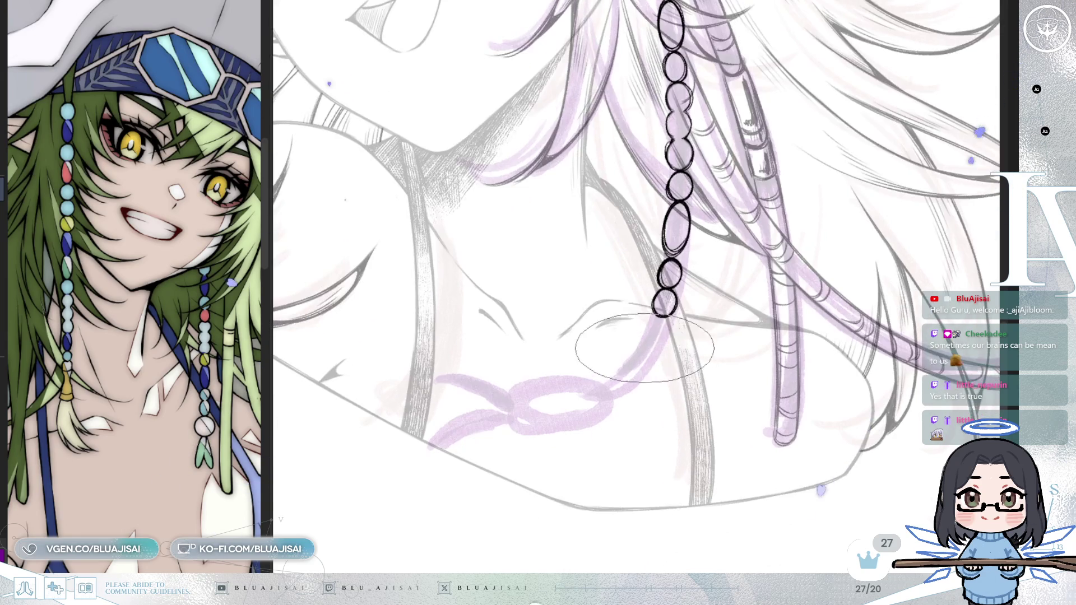
key("-")
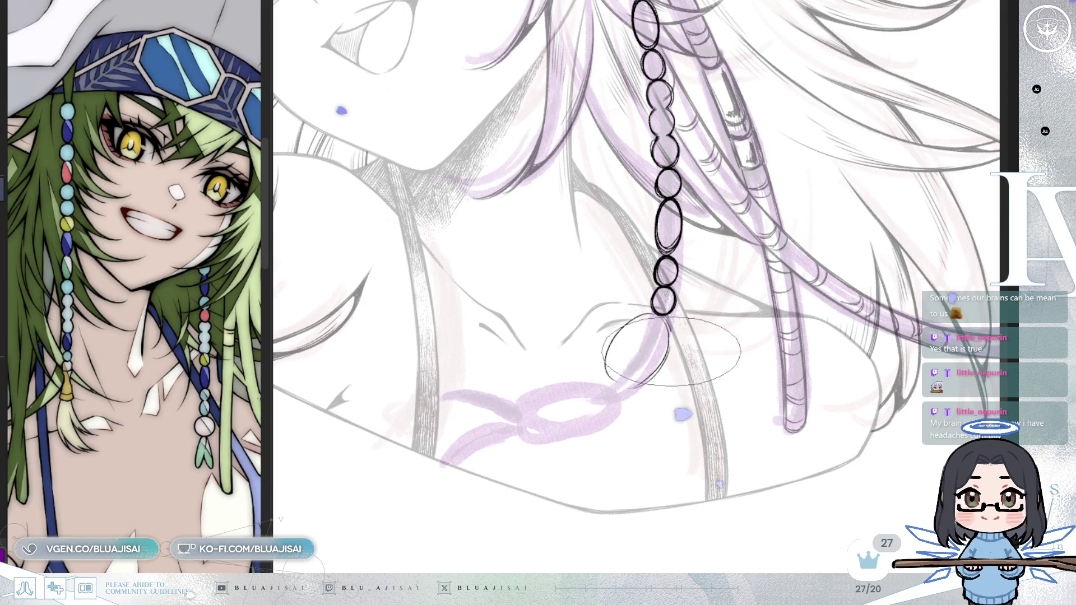
left_click_drag(706, 313, 624, 305)
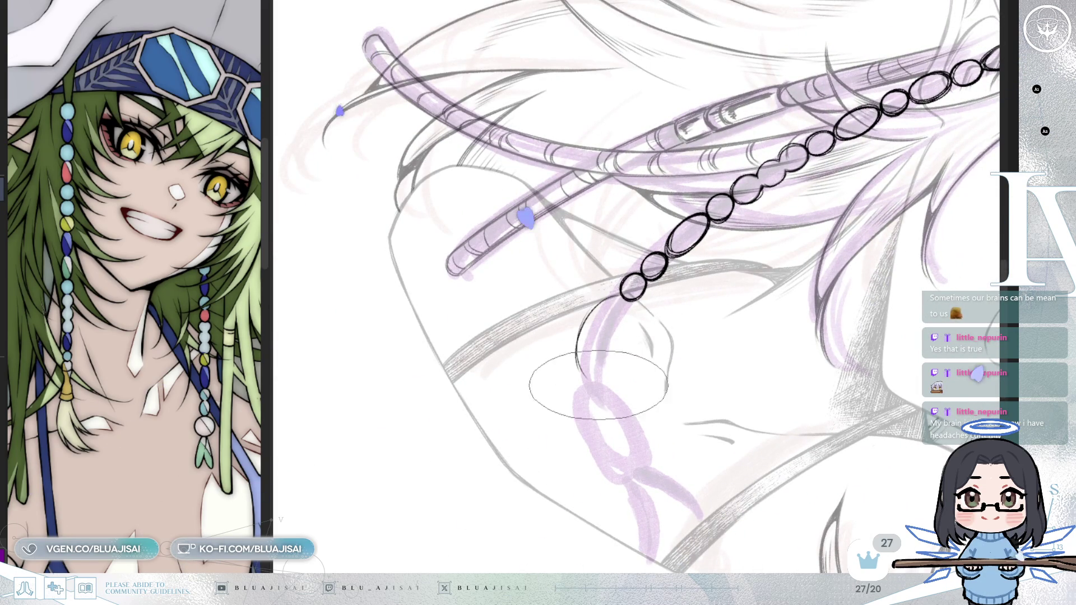
Step: Rotate the view back counter-clockwise before inking the ring below the strand
left_click_drag(667, 288, 723, 302)
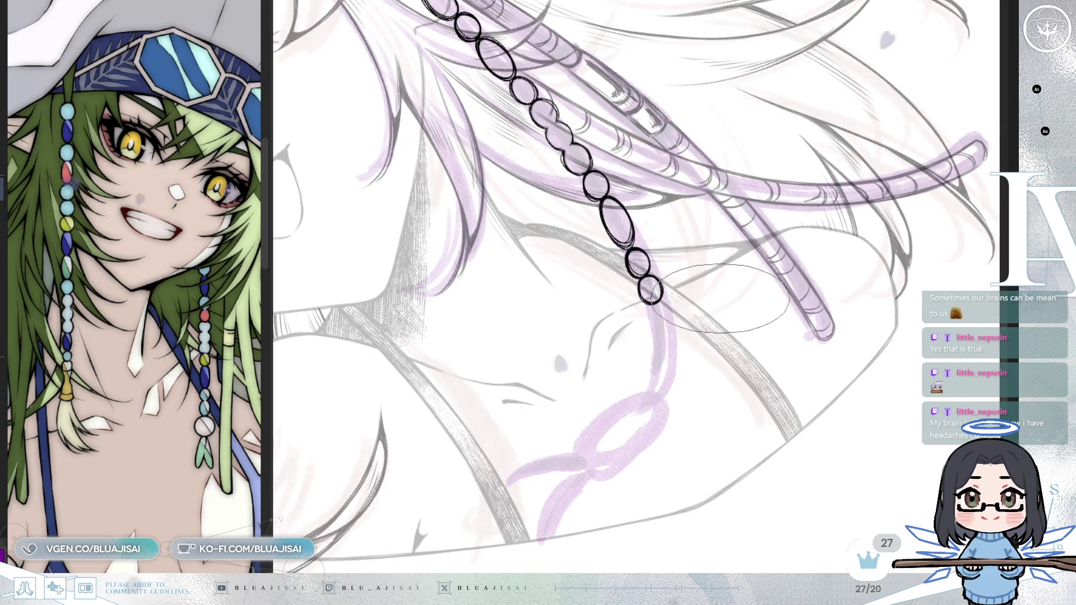
scroll(697, 319, "down", 1)
scroll(639, 370, "down", 1)
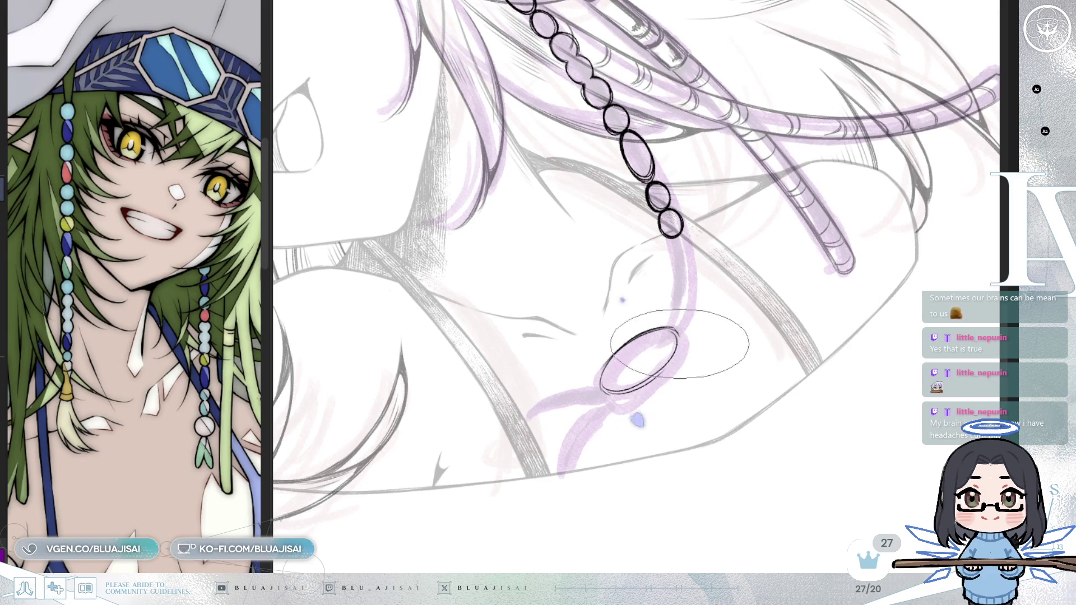
Step: Trace a second stroke around the ring pendant for a bold outline, then turn the view upright
mouse_move(670, 361)
left_mouse_down()
mouse_move(588, 312)
mouse_move(576, 319)
left_mouse_up()
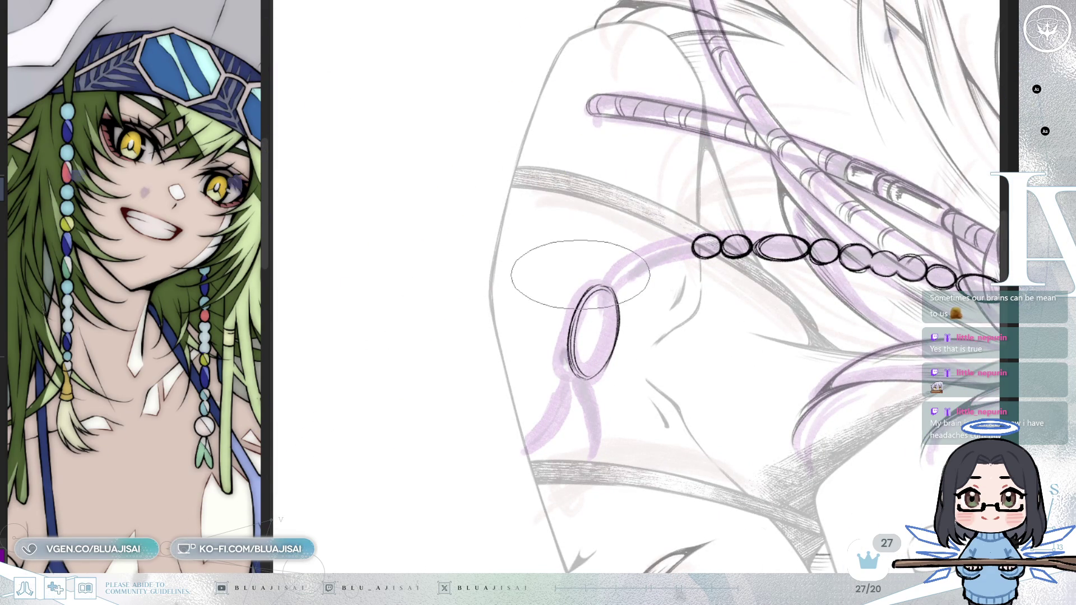
scroll(589, 311, "down", 2)
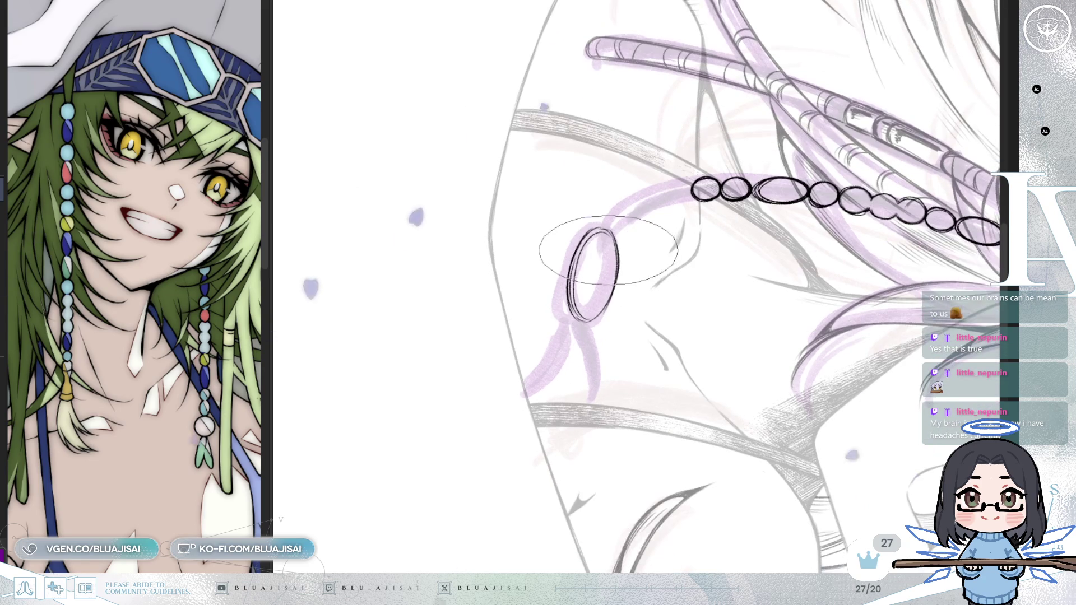
scroll(593, 348, "down", 3)
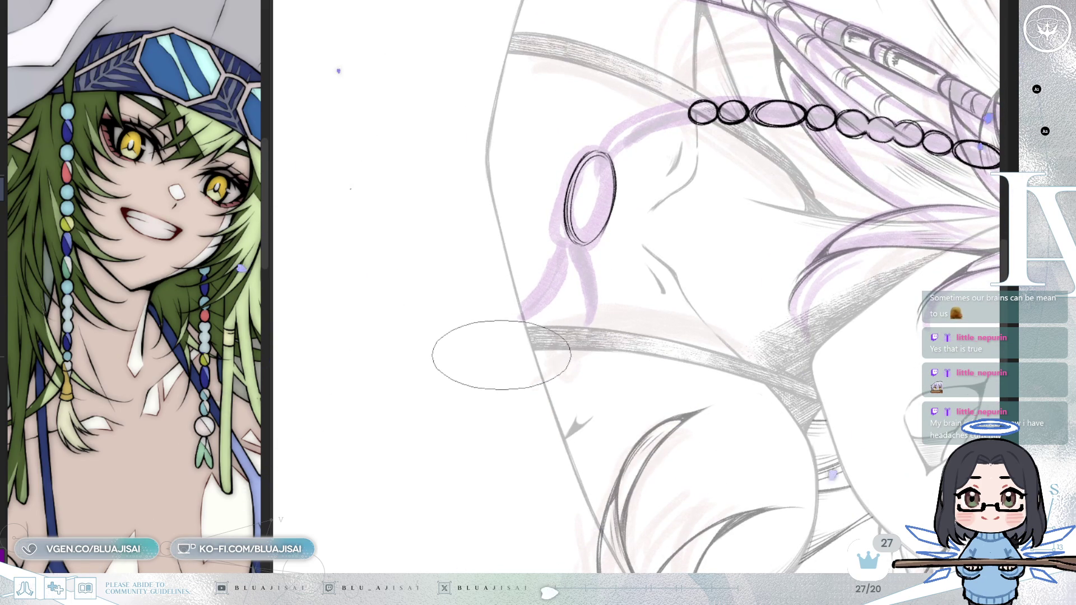
scroll(667, 263, "down", 2)
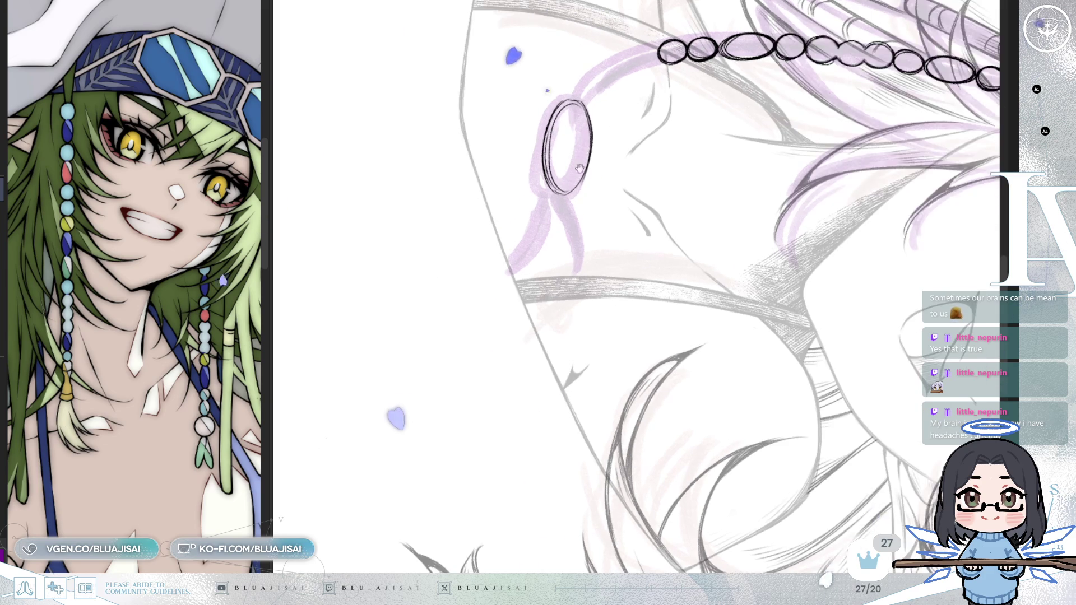
scroll(589, 168, "up", 3)
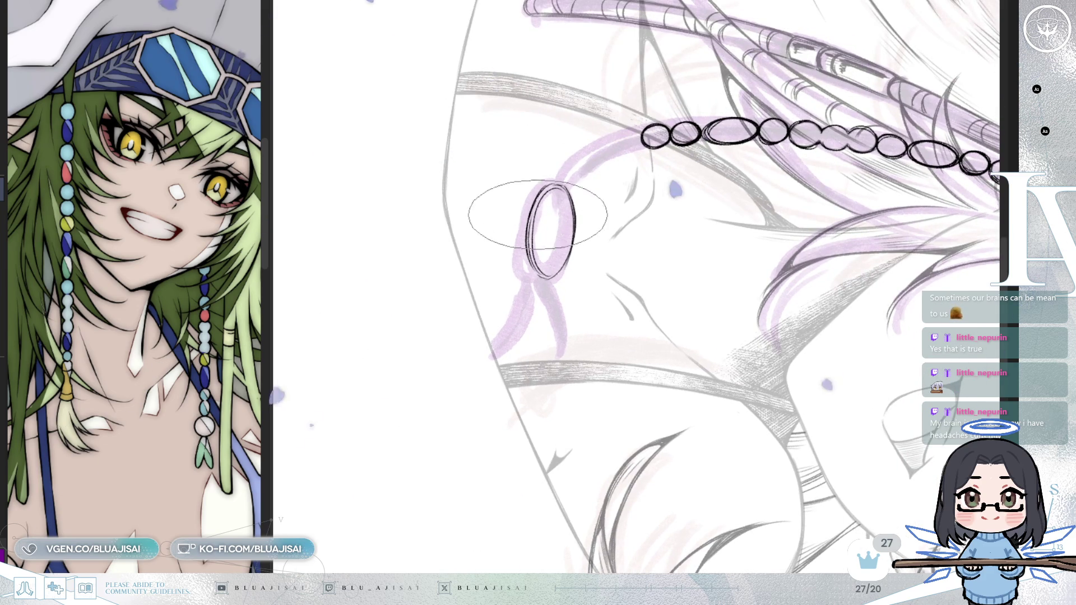
left_click_drag(528, 257, 539, 205)
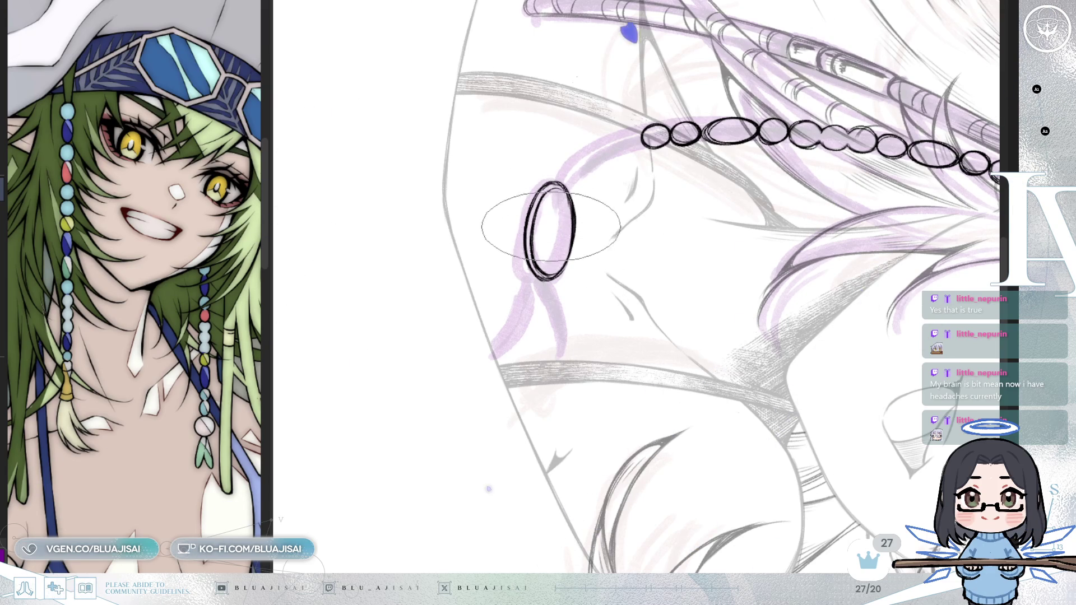
key("Delete")
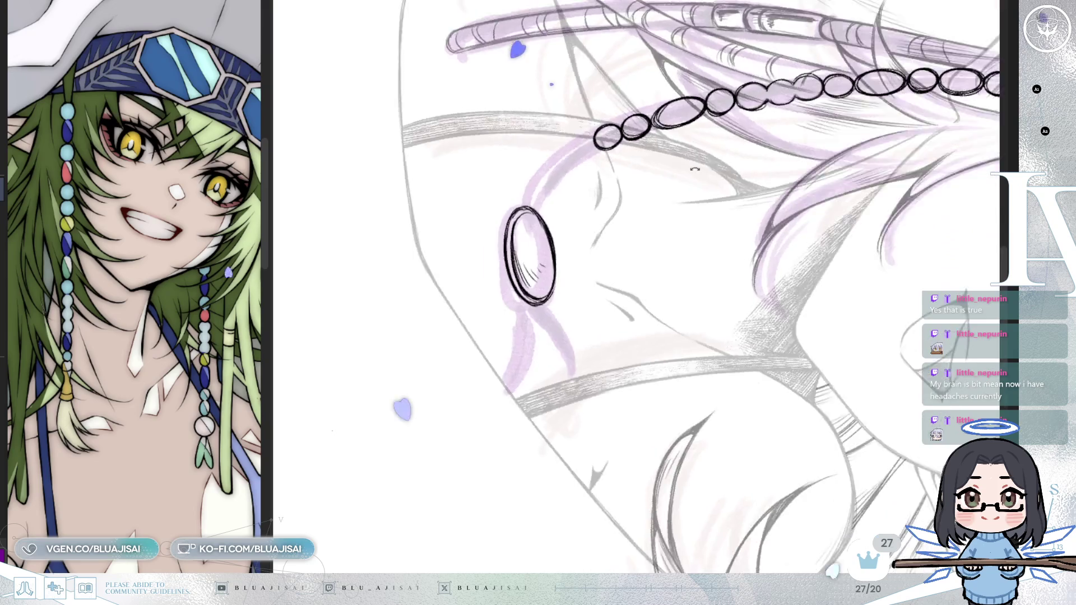
key("Delete")
key("Delete")
key("Delete")
key("Delete")
key("Delete")
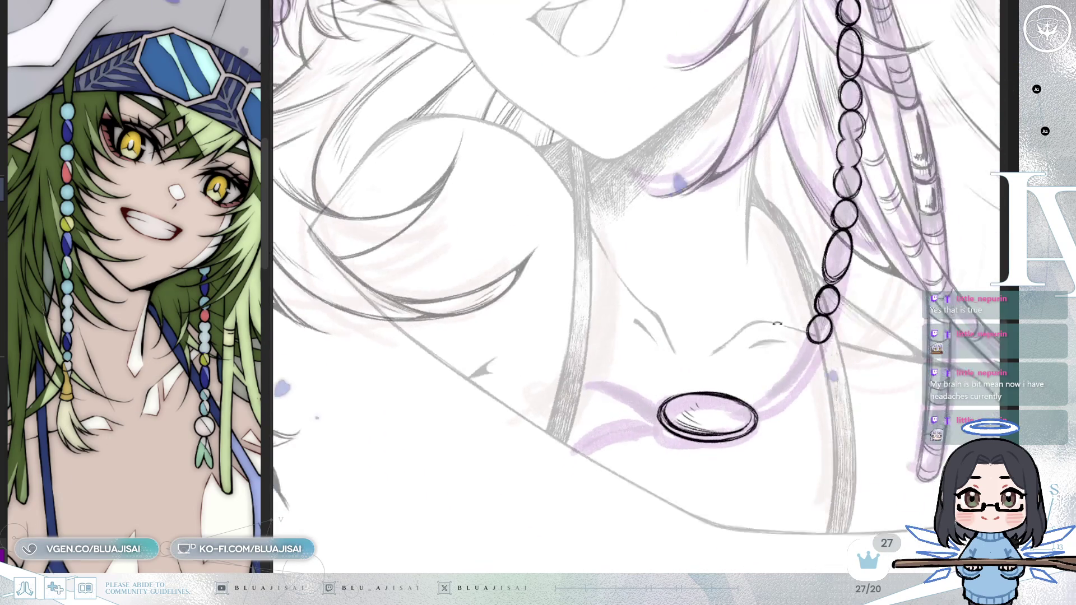
key("Delete")
key("Delete")
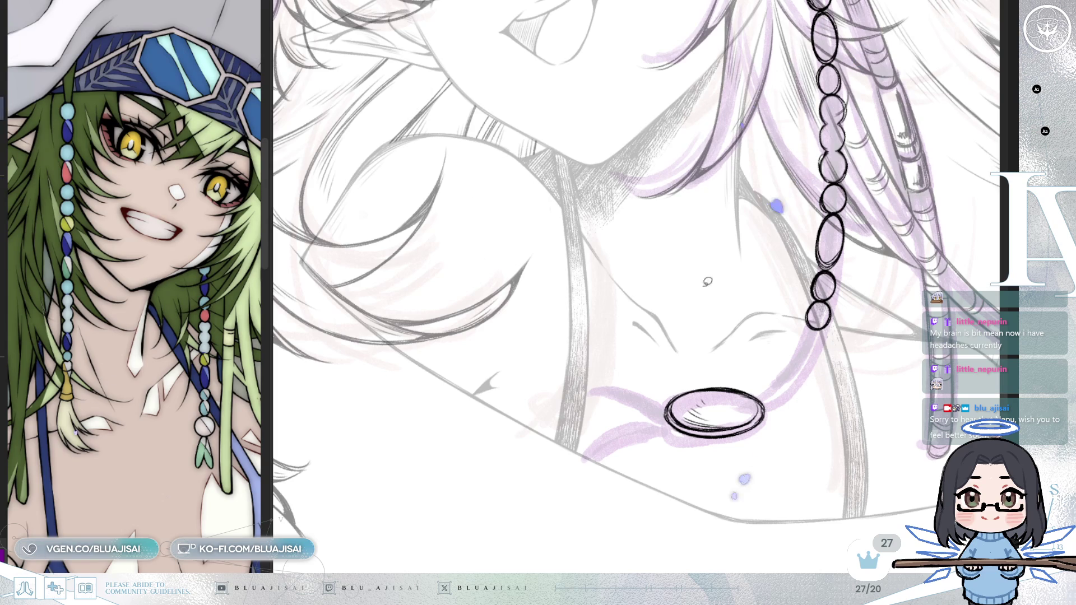
Step: Lasso the ring pendant, tilt and move it up to hang from the bottom bead, then deselect
left_click_drag(794, 371, 792, 374)
key("ctrl+t")
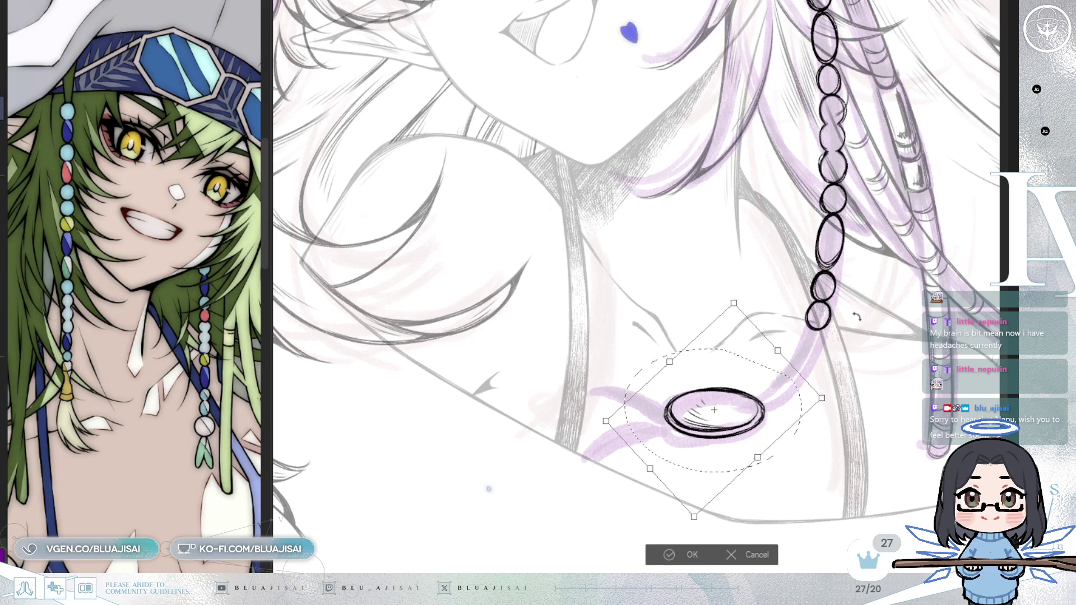
left_click_drag(739, 441, 801, 407)
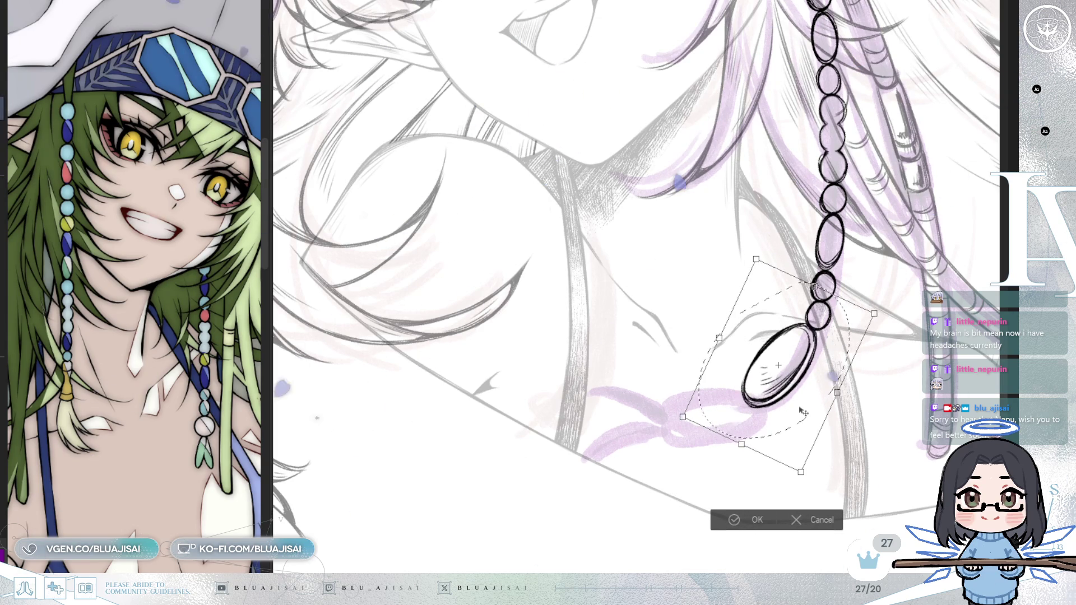
key("Return")
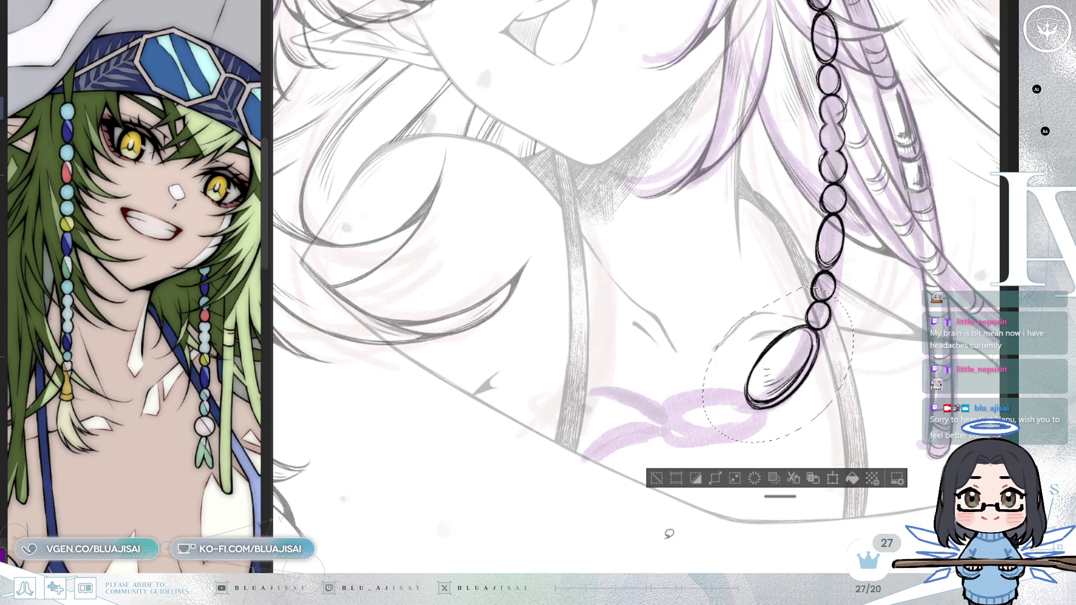
left_click(659, 481)
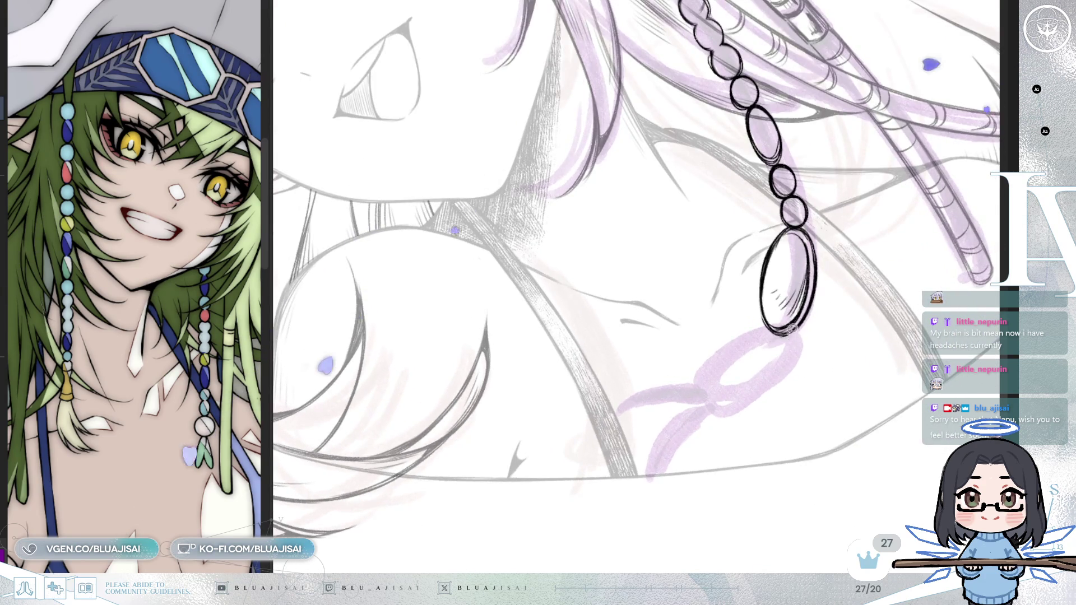